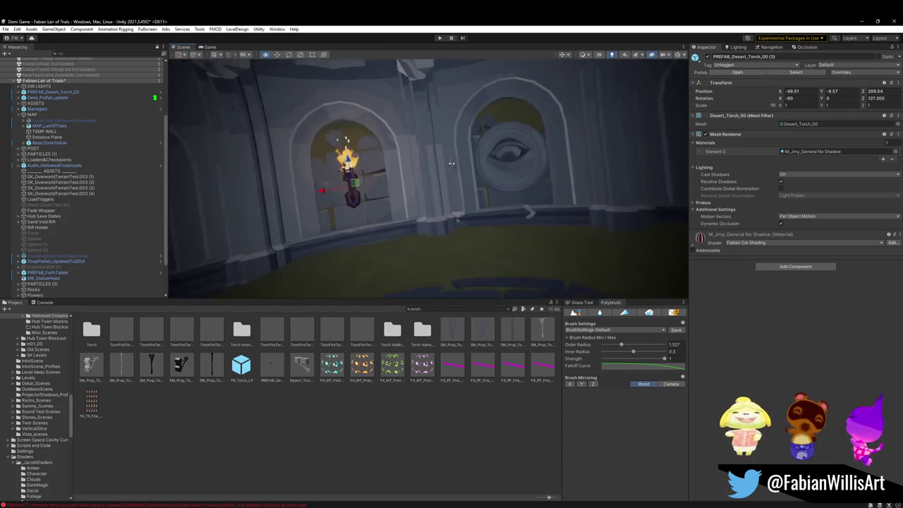
Duplicate the desert torch and move the copy up onto the curved wall at the left arch.
key(ctrl+d)
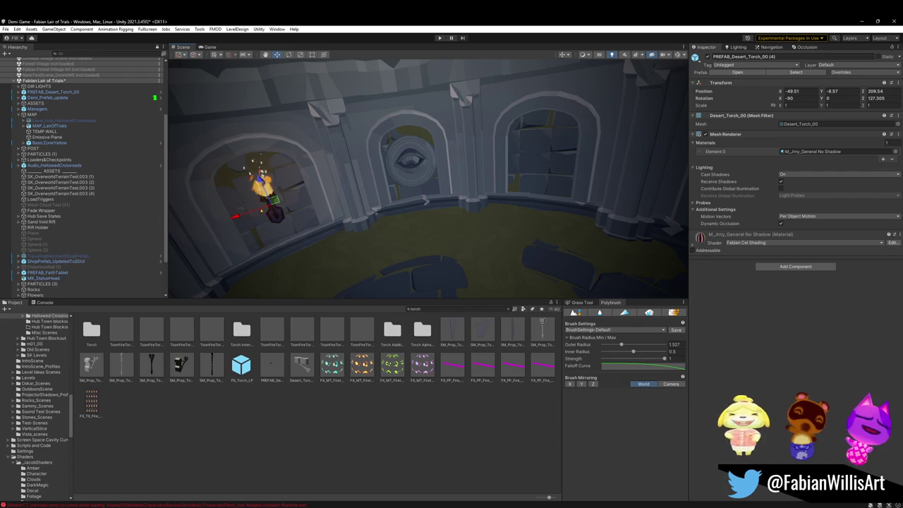
drag(268, 212, 299, 233)
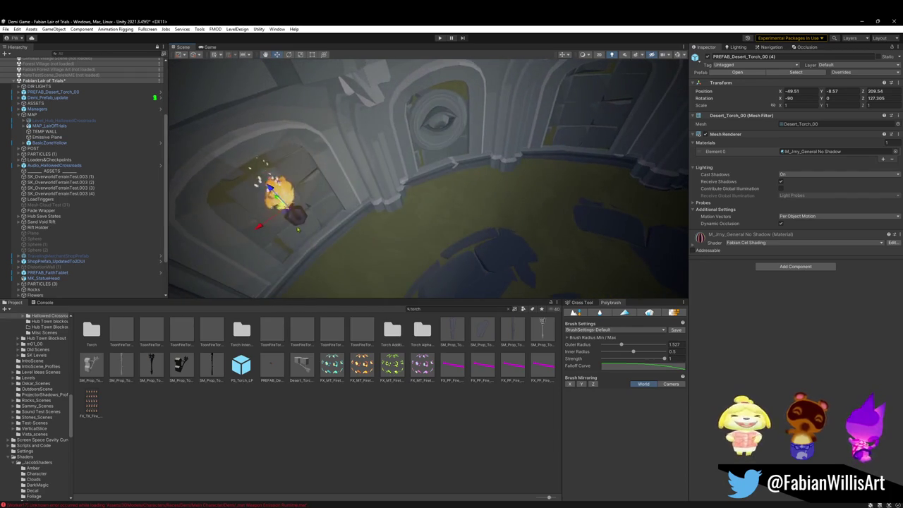
mouse_move(385, 192)
mouse_down()
mouse_move(599, 105)
mouse_move(596, 121)
mouse_up()
key(f)
Tilt the torch copy around Z so it leans out from the wall.
key(e)
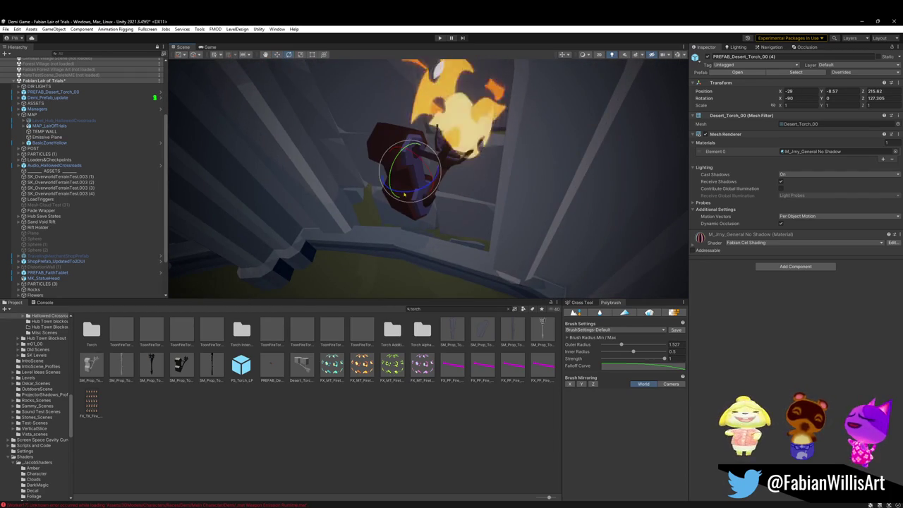
drag(385, 180, 330, 198)
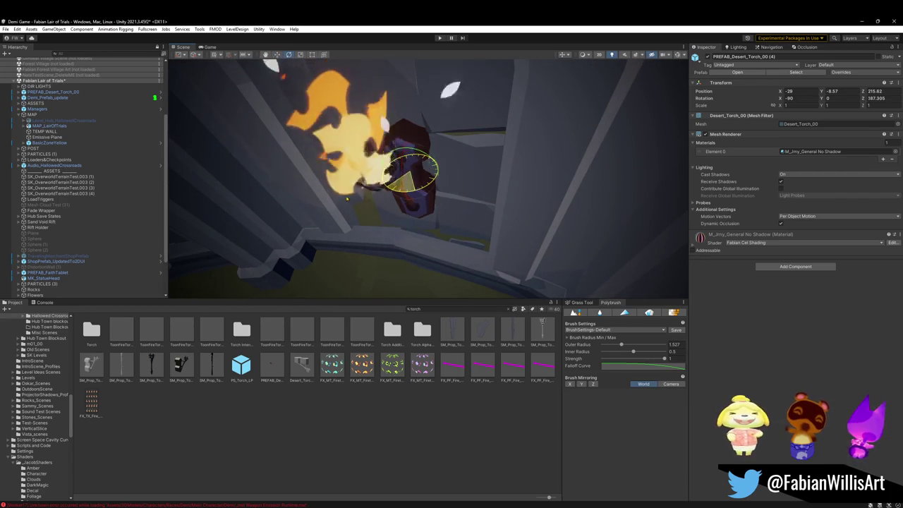
drag(344, 200, 452, 239)
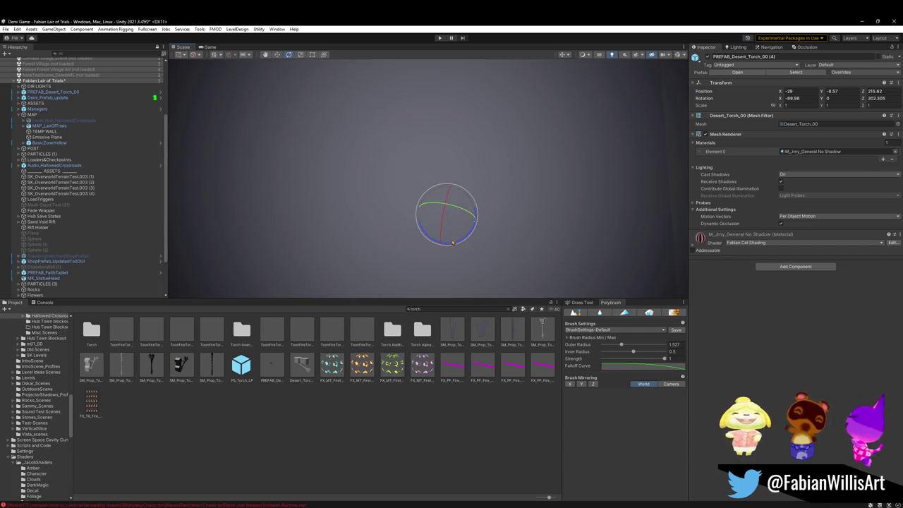
drag(464, 241, 440, 178)
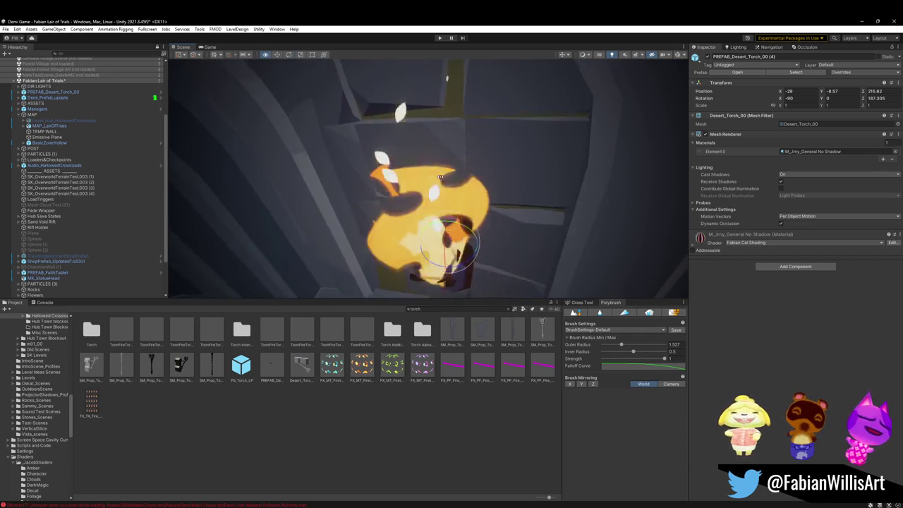
mouse_move(462, 234)
mouse_down()
mouse_move(446, 247)
mouse_move(430, 209)
mouse_move(495, 169)
mouse_move(397, 231)
mouse_move(339, 249)
mouse_move(261, 250)
mouse_up()
key(w)
click(364, 252)
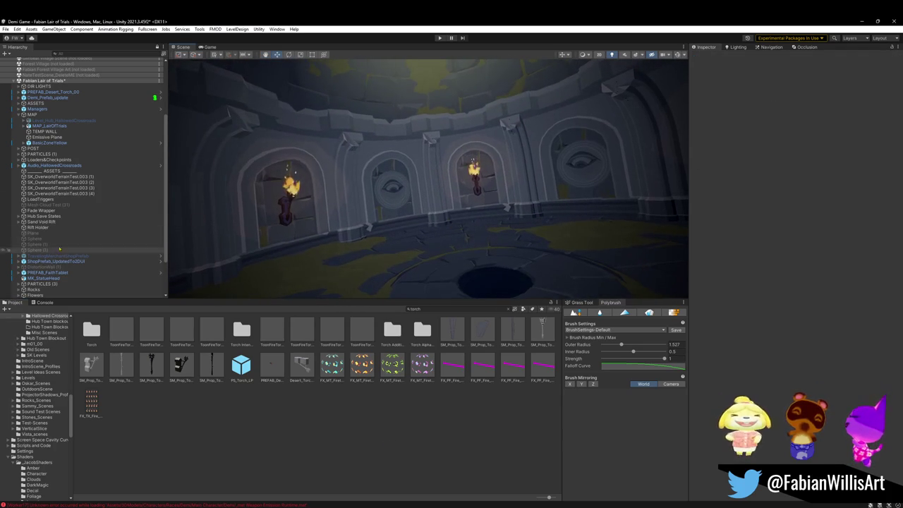
click(84, 182)
key(ctrl+a)
scroll(96, 190, up, 5)
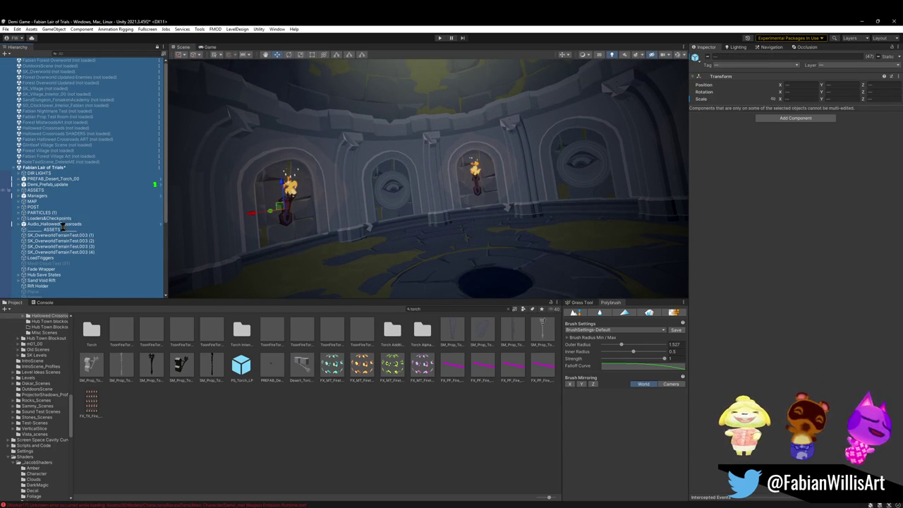
scroll(63, 228, down, 6)
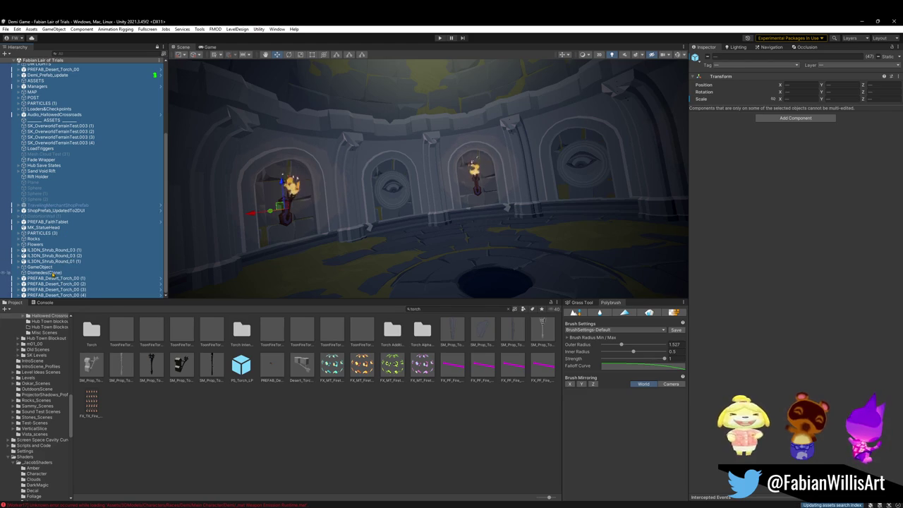
click(53, 274)
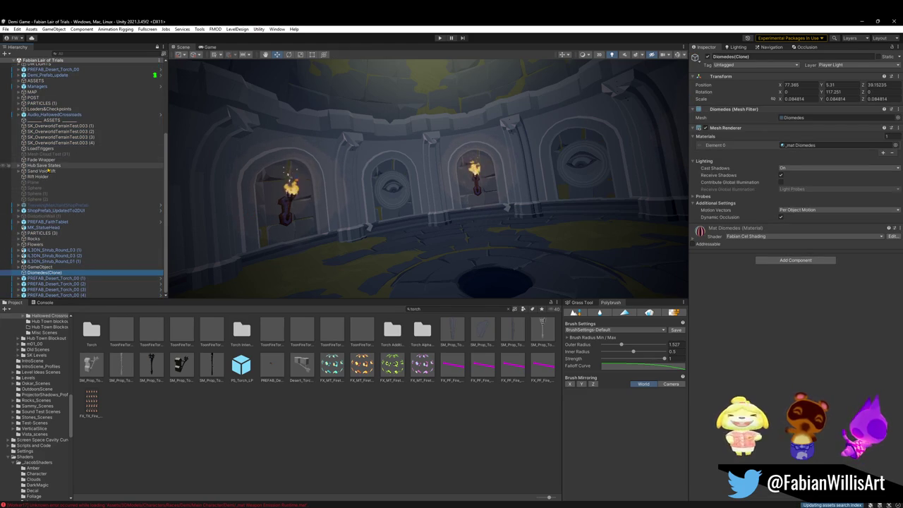
scroll(50, 171, up, 5)
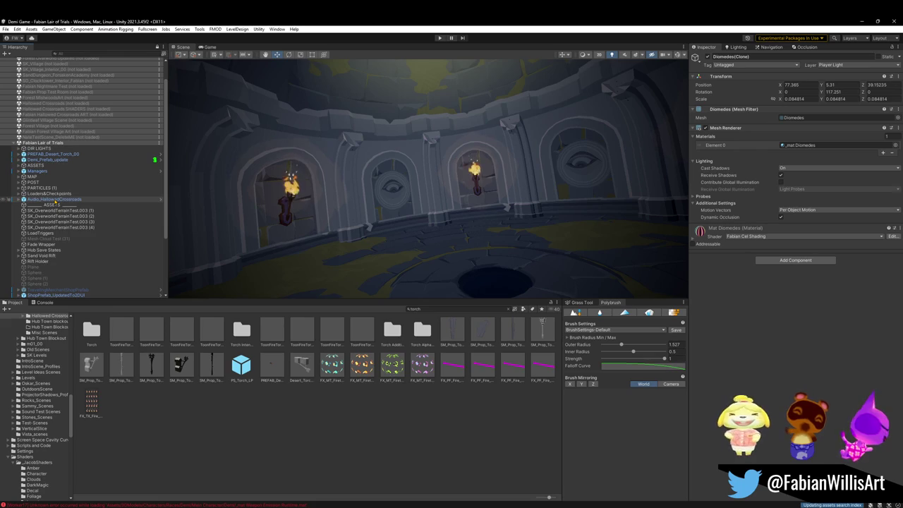
scroll(55, 201, down, 5)
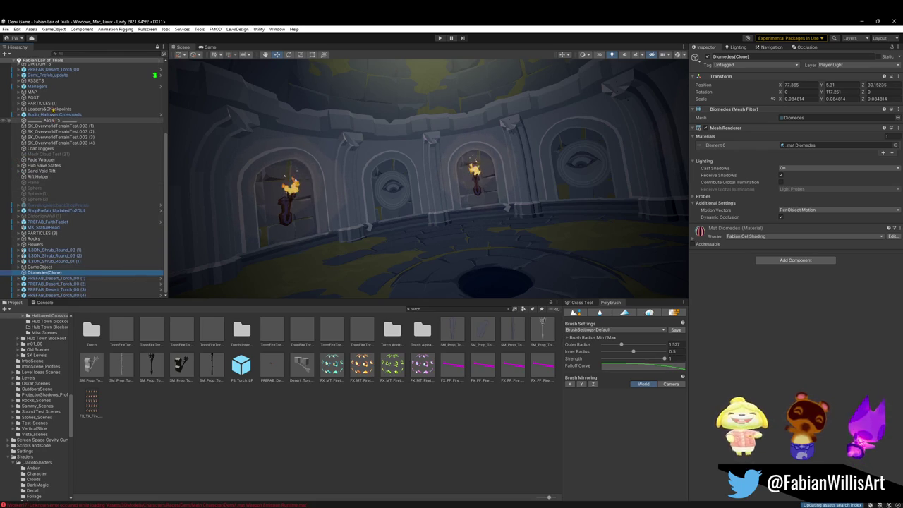
scroll(70, 186, up, 5)
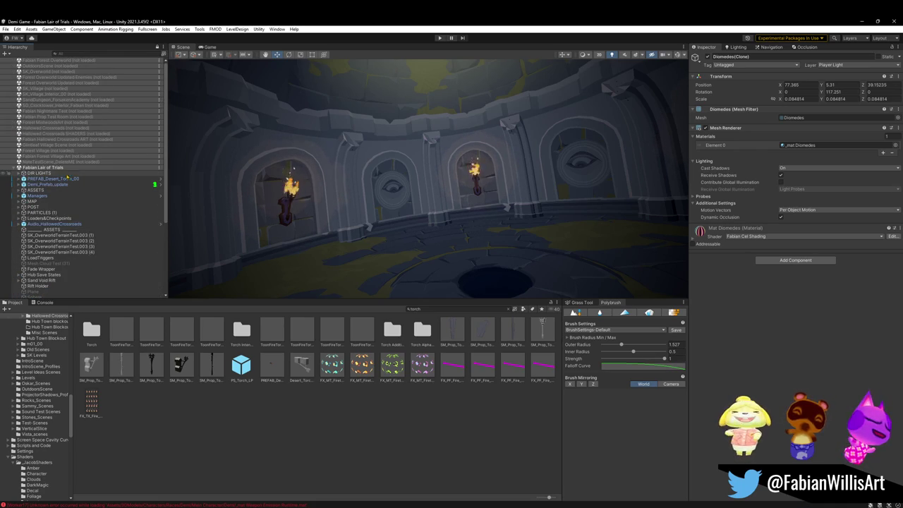
click(61, 219)
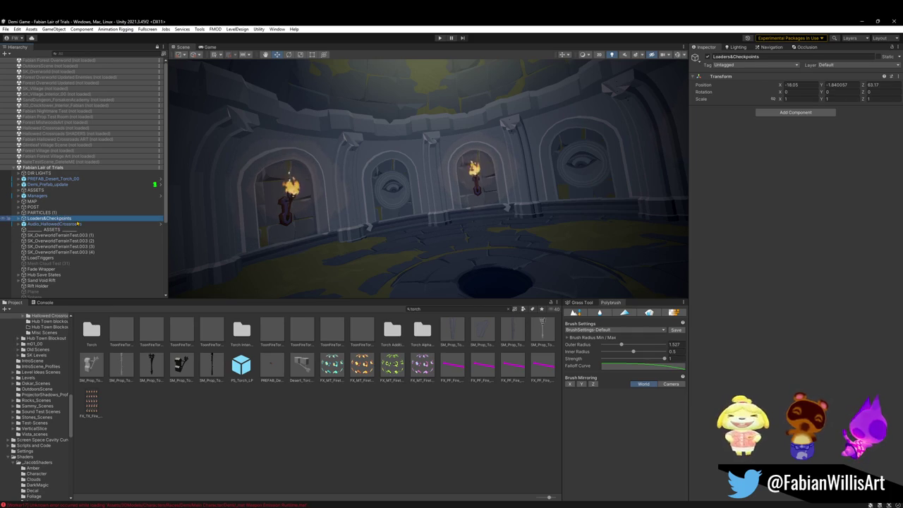
key(Delete)
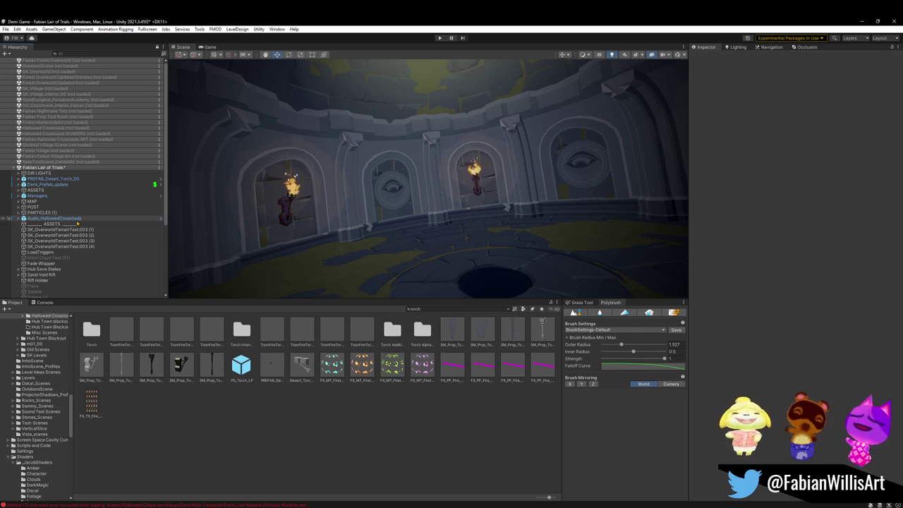
scroll(70, 205, down, 5)
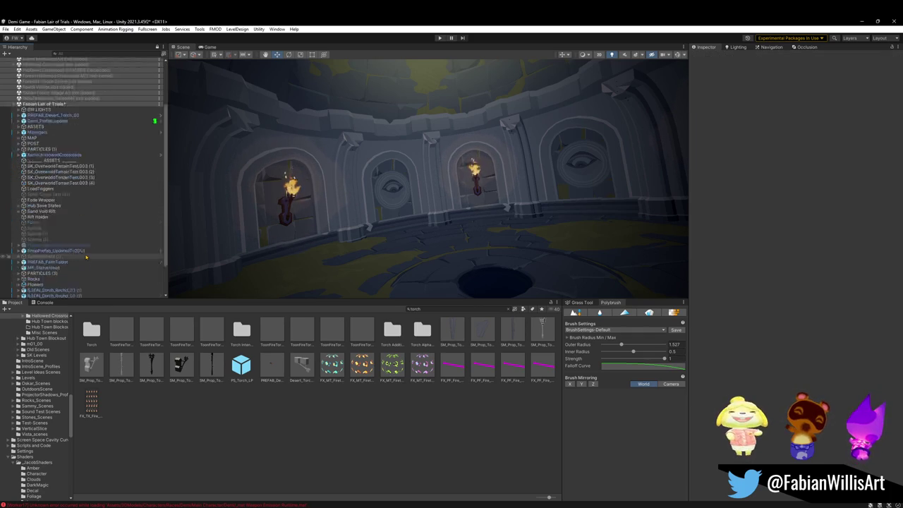
key(ctrl+z)
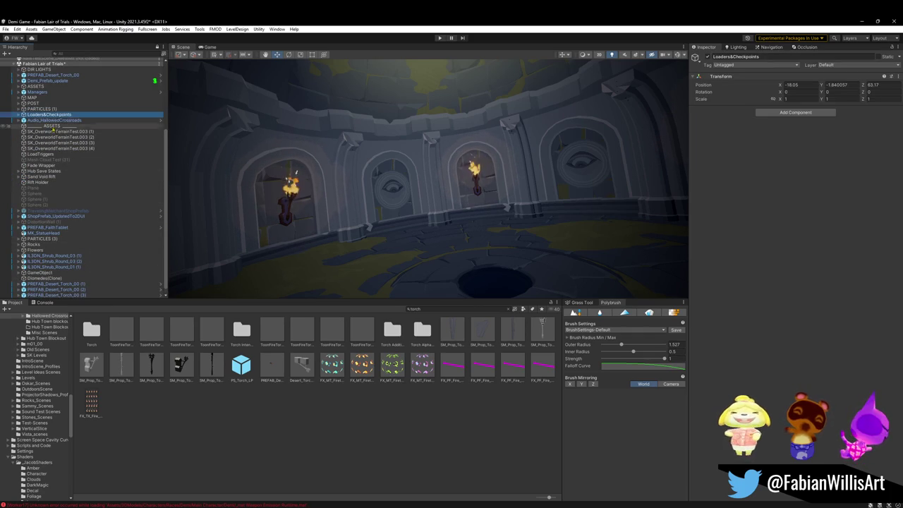
Move CheckpointHolder (1) from Loaders&Checkpoints onto the floor beside the central hole.
click(19, 114)
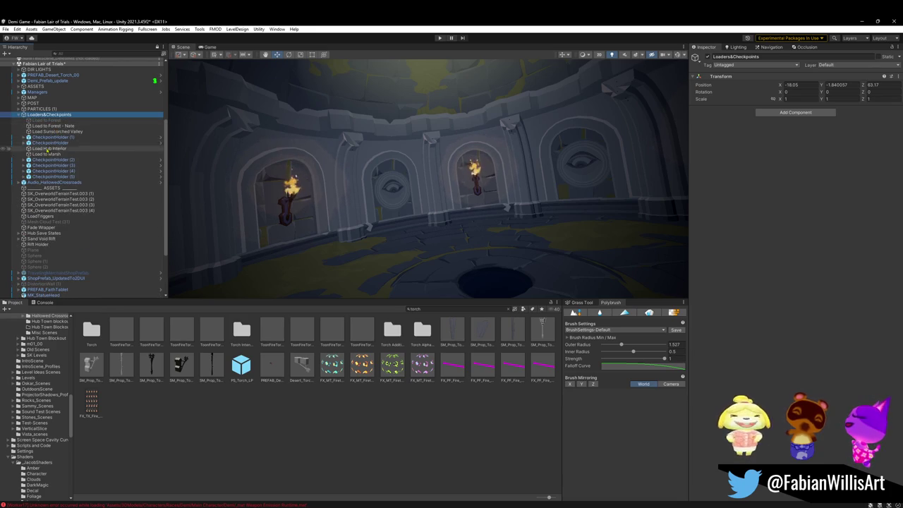
click(72, 138)
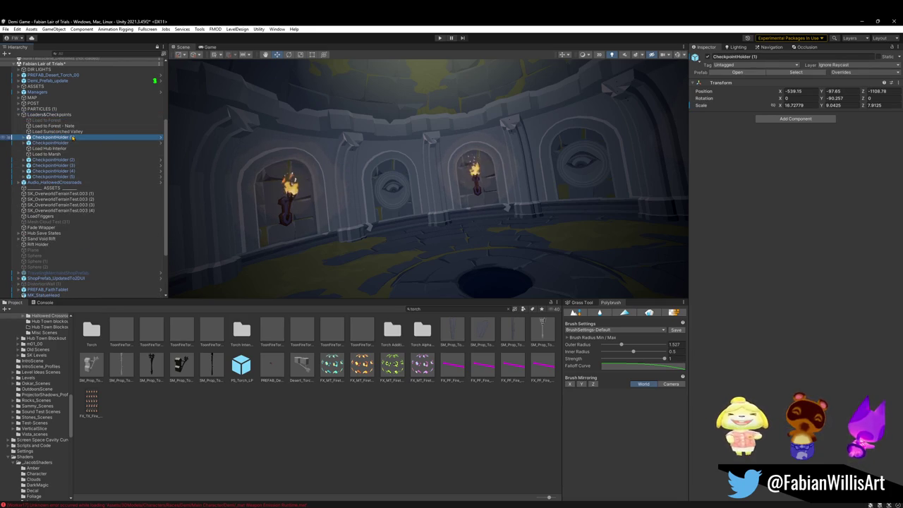
drag(423, 178, 403, 282)
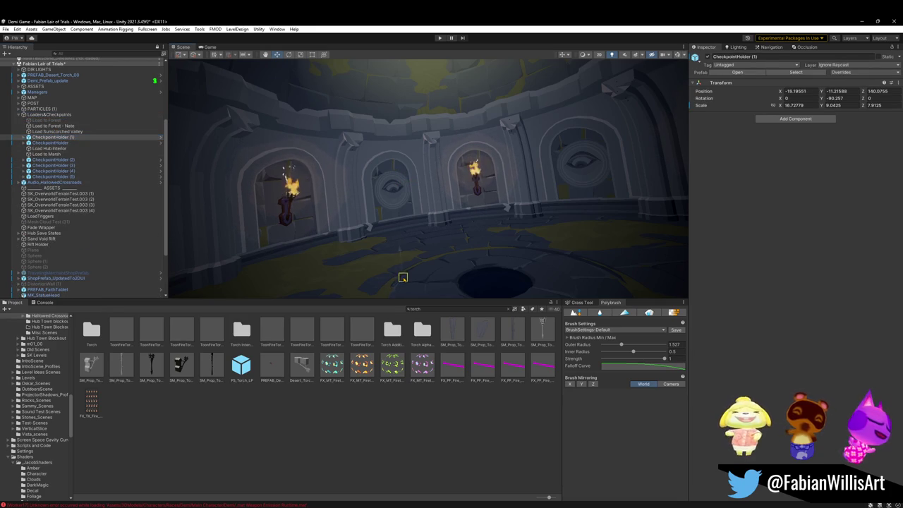
Delete the three Load triggers, including Load Sunscorched Valley.
click(50, 132)
click(78, 138)
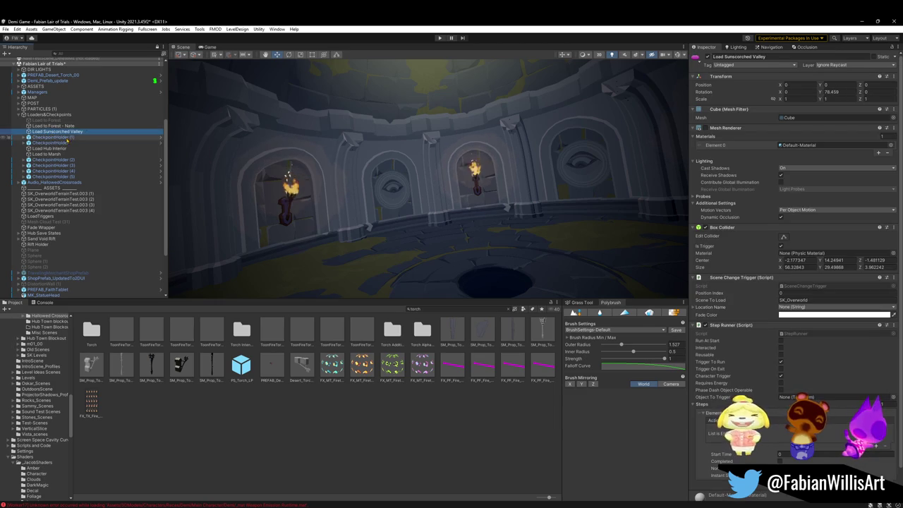
click(51, 132)
shift+click(44, 120)
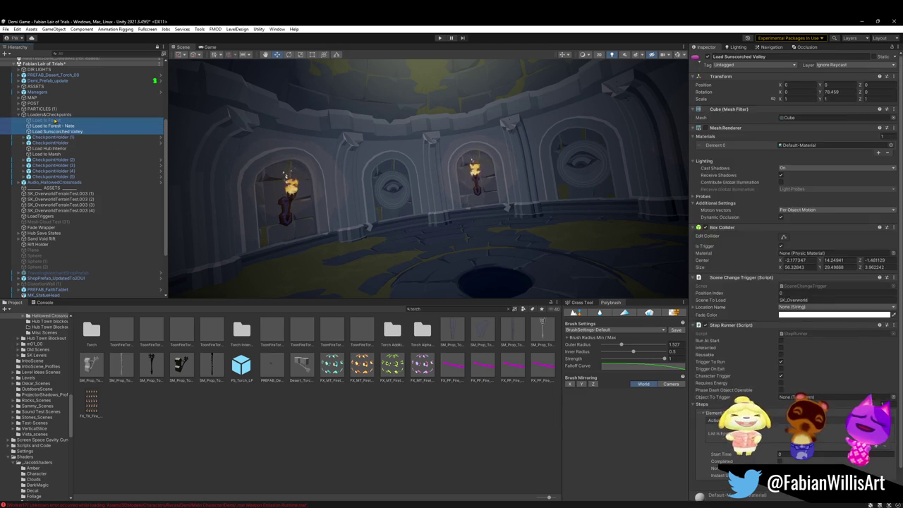
key(Delete)
Delete the remaining CheckpointHolders through CheckpointHolder (5), keeping only CheckpointHolder (1).
click(51, 126)
shift+click(54, 159)
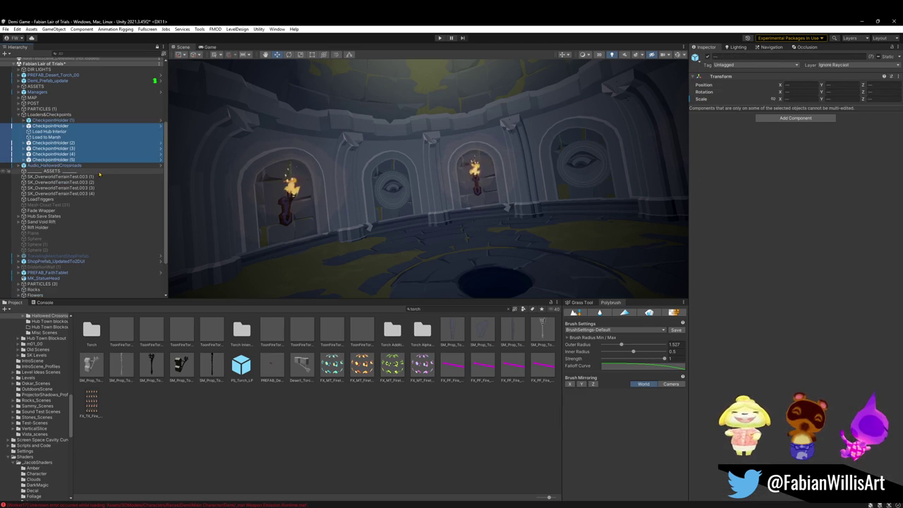
key(Delete)
click(51, 120)
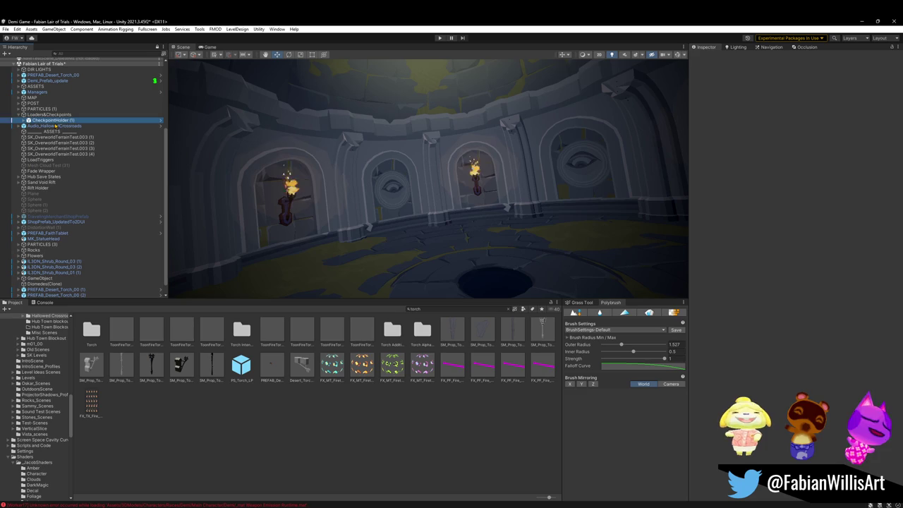
click(51, 80)
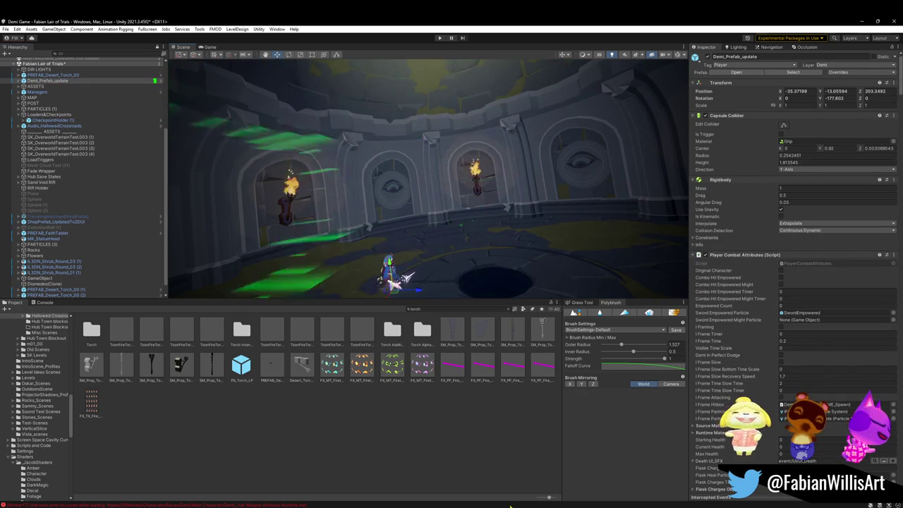
Pull the latest origin changes into the Demi-Game repository in GitHub Desktop, then return to Unity.
key(alt+Tab)
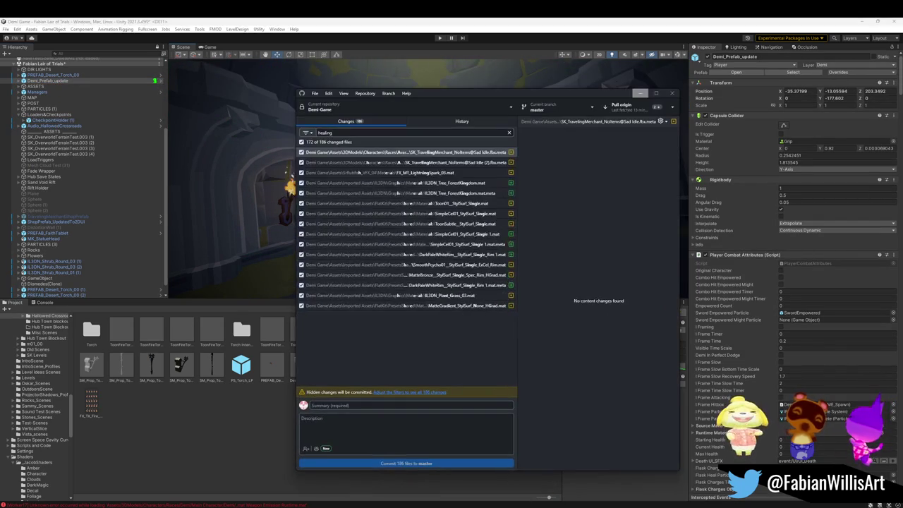
click(624, 105)
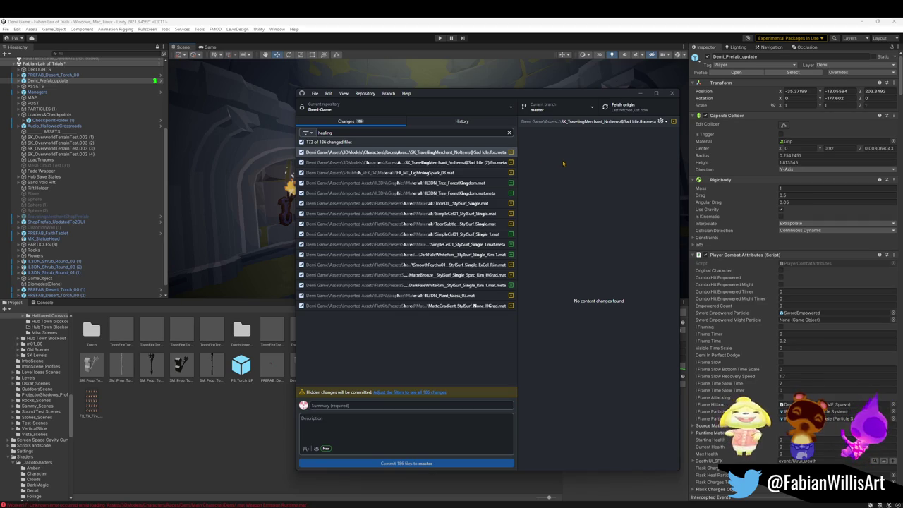
key(alt+Tab)
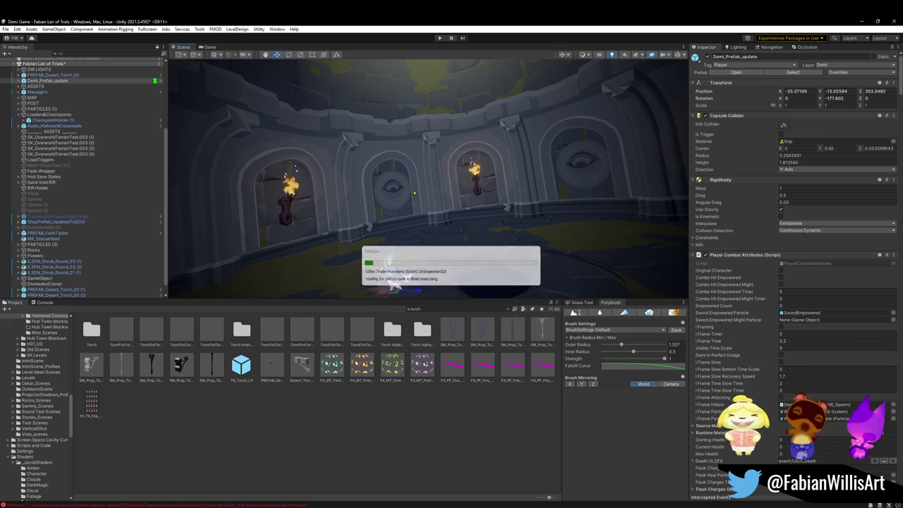
Orbit around the hub room and start the game in Play mode.
mouse_move(424, 216)
mouse_down()
mouse_move(505, 192)
mouse_move(527, 258)
mouse_up()
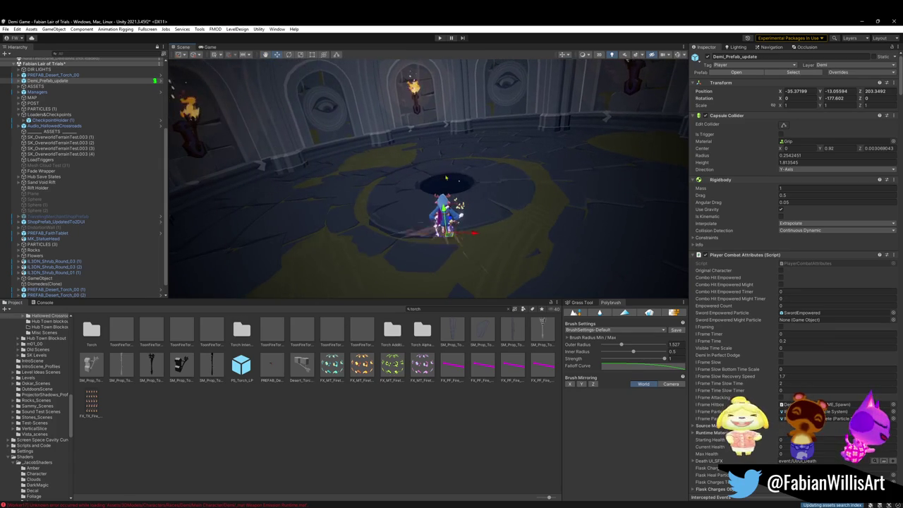
click(439, 38)
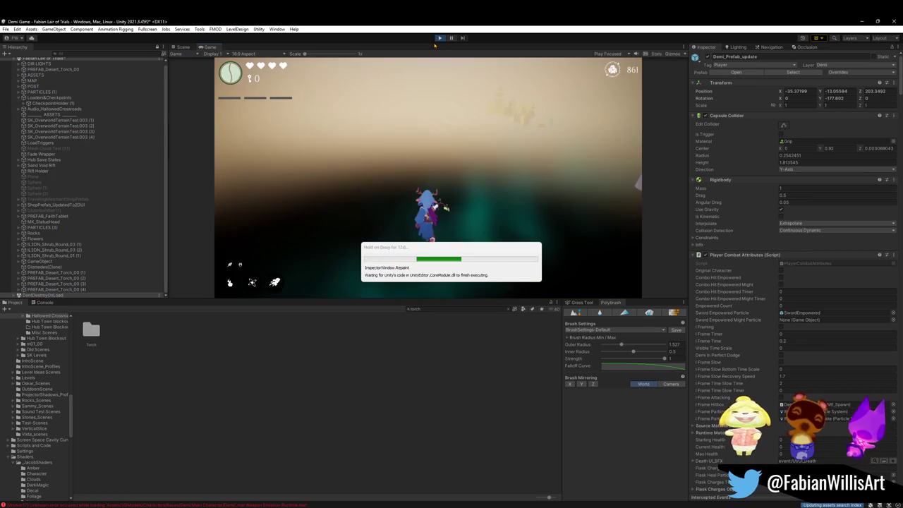
Focus the running game and make the Game view fullscreen with F10.
click(422, 133)
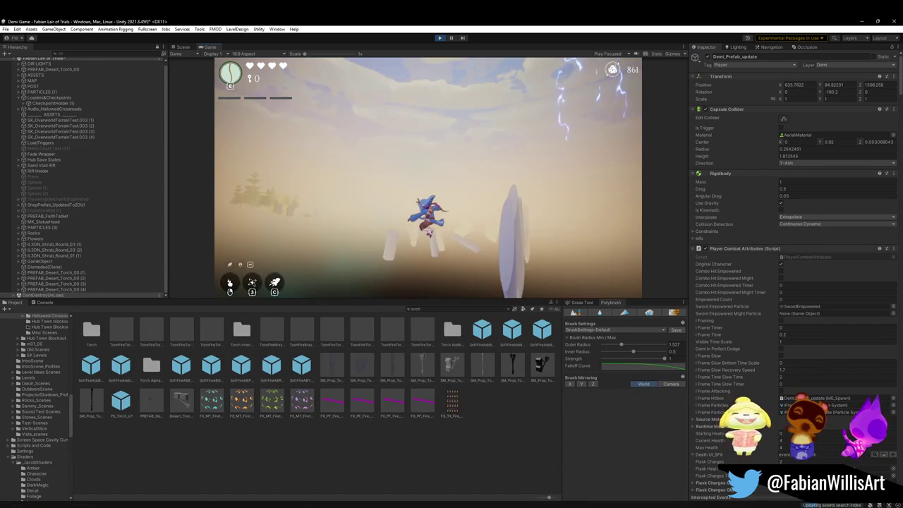
key(F10)
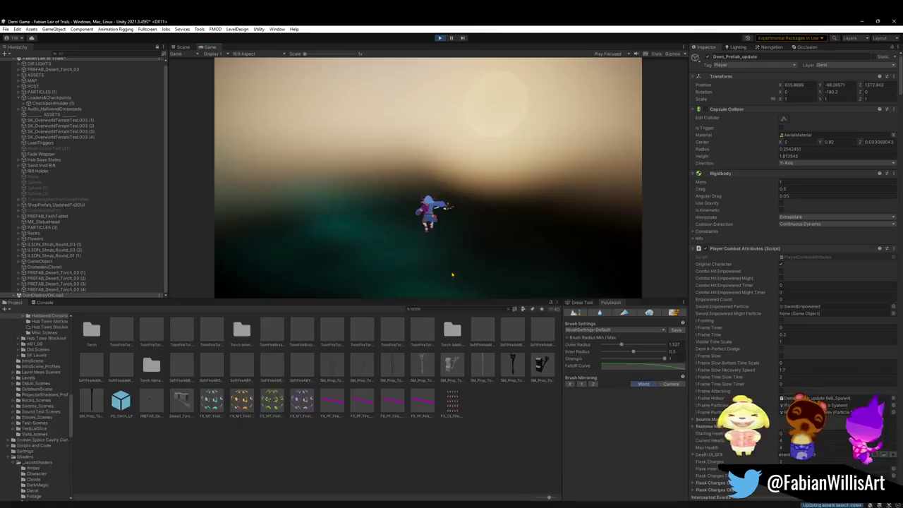
key(super)
key(Escape)
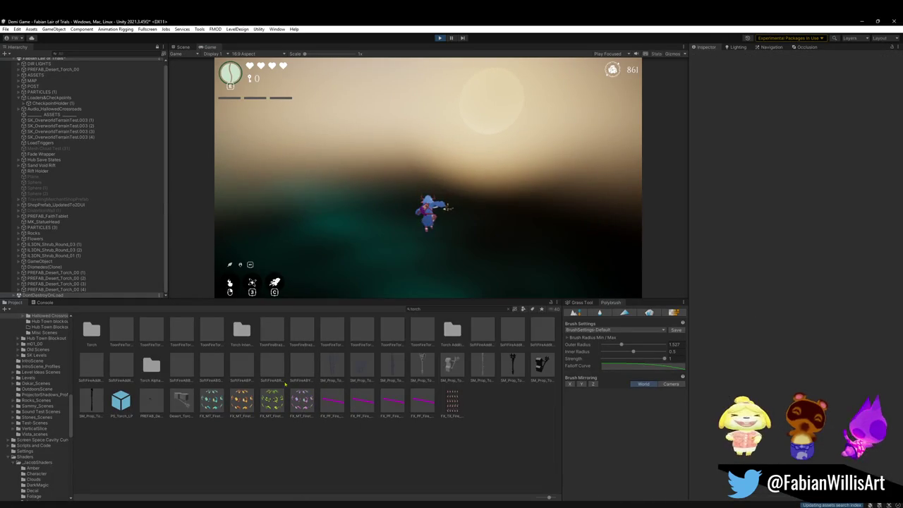
key(F10)
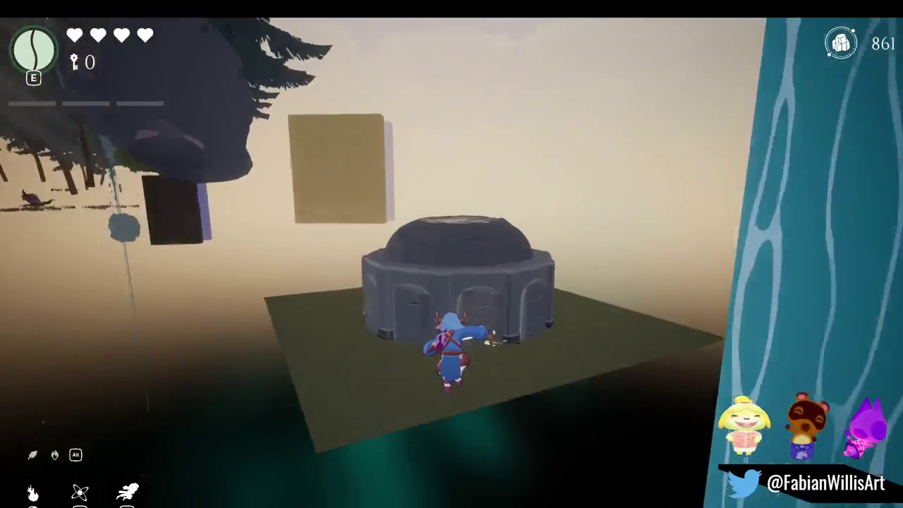
Fight in the hub room, pause and resume, then toggle the F1 enemy spawn debug list.
key(space)
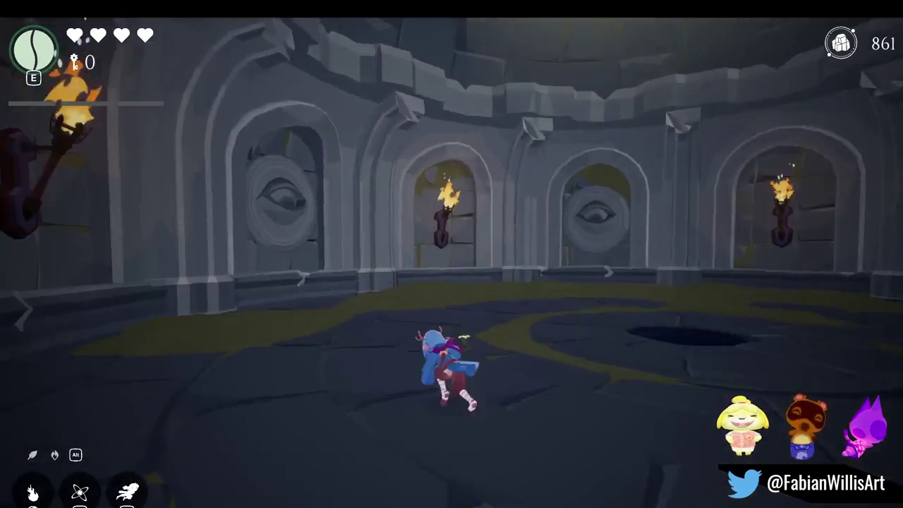
key(Escape)
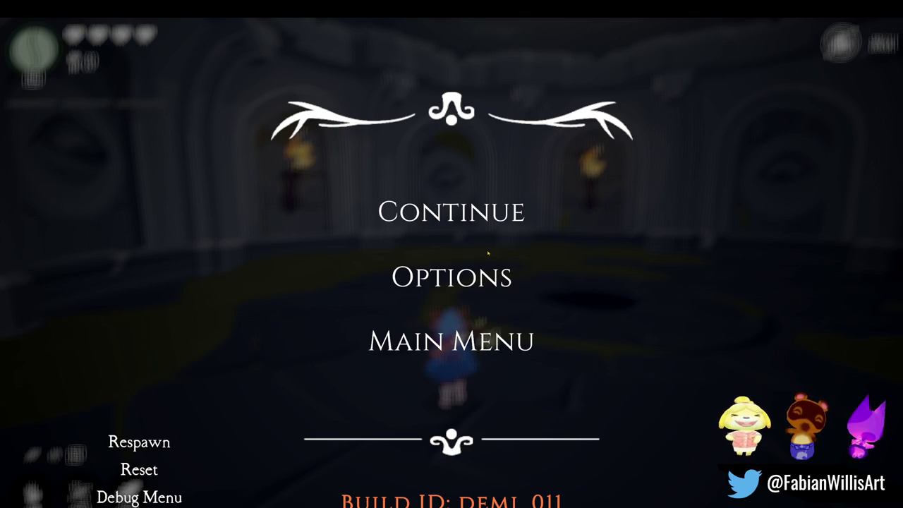
click(444, 213)
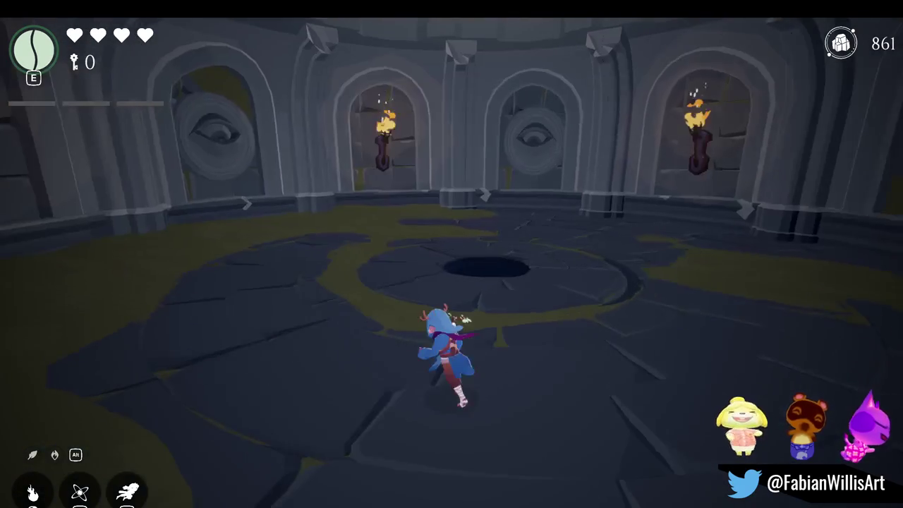
key(F1)
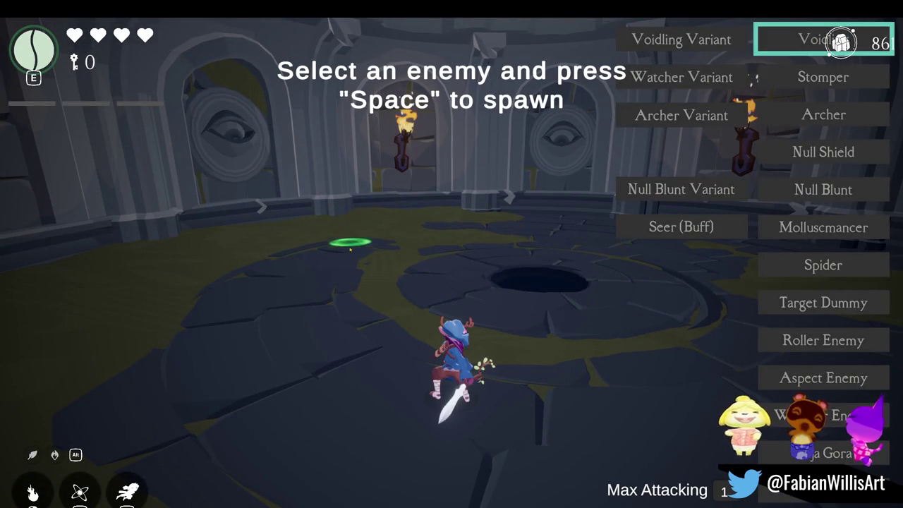
key(F1)
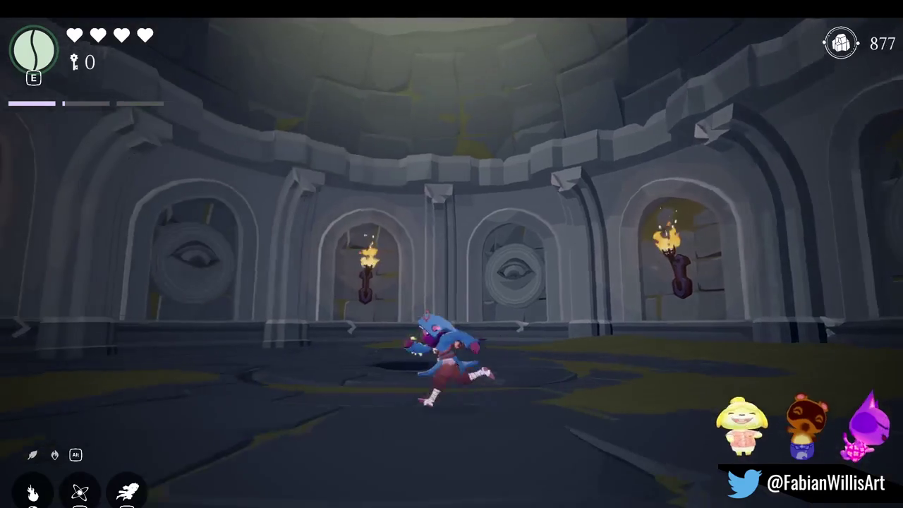
Leave fullscreen play and dismiss the Windows Start menu.
key(super)
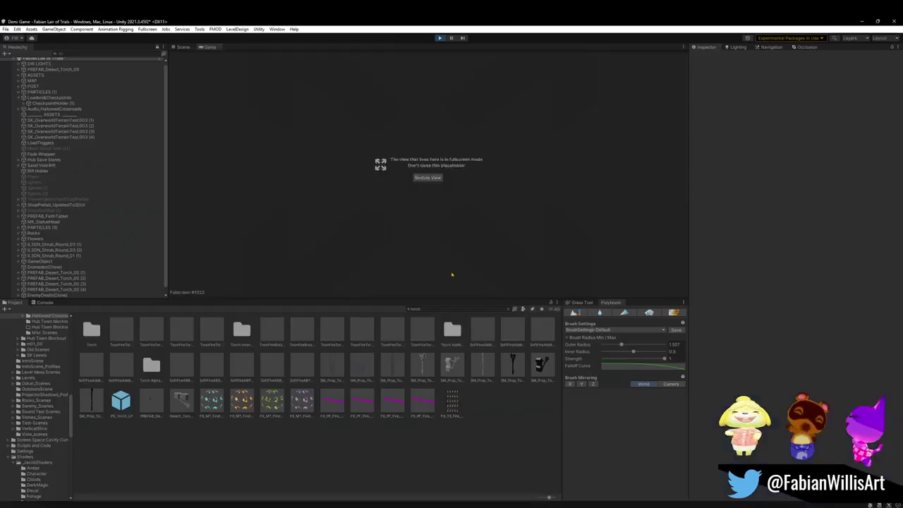
key(Escape)
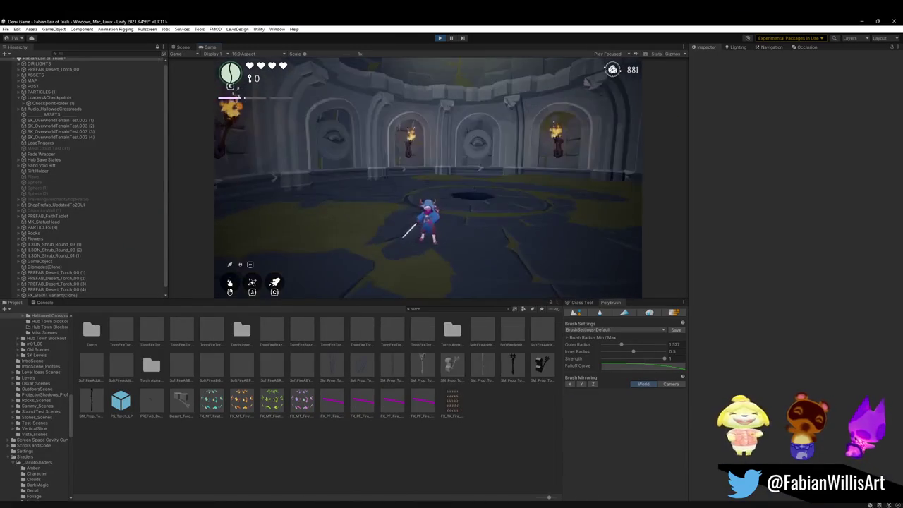
key(super)
key(Escape)
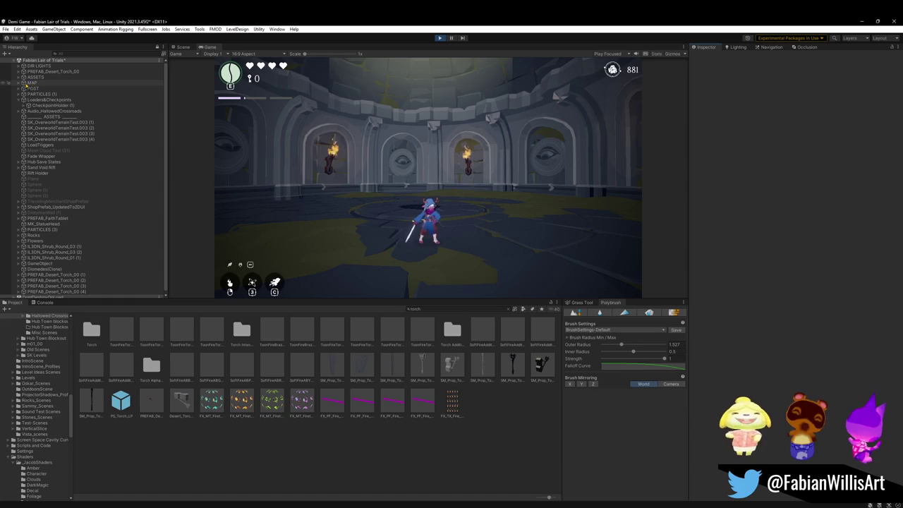
Scale up the MAP_LairOfTrials mesh and lower it several units.
click(20, 83)
click(48, 95)
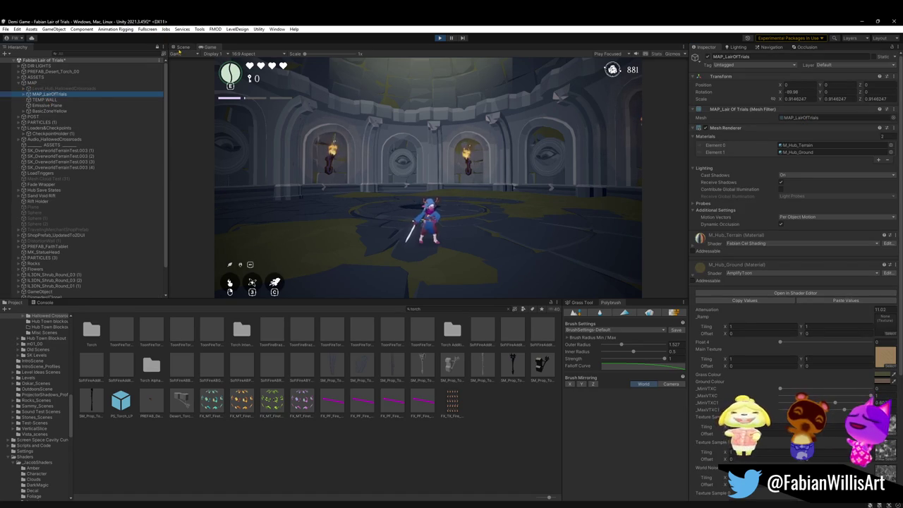
click(181, 47)
mouse_move(456, 154)
mouse_down()
mouse_move(463, 182)
mouse_move(399, 99)
mouse_move(460, 136)
mouse_move(452, 130)
mouse_up()
key(r)
key(w)
mouse_move(398, 88)
mouse_down()
mouse_move(396, 125)
mouse_move(409, 96)
mouse_move(399, 138)
mouse_move(428, 153)
mouse_move(388, 183)
mouse_up()
Enlarge the GlowCircle particle effect in the room.
click(395, 149)
click(404, 197)
key(r)
scroll(425, 156, down, 10)
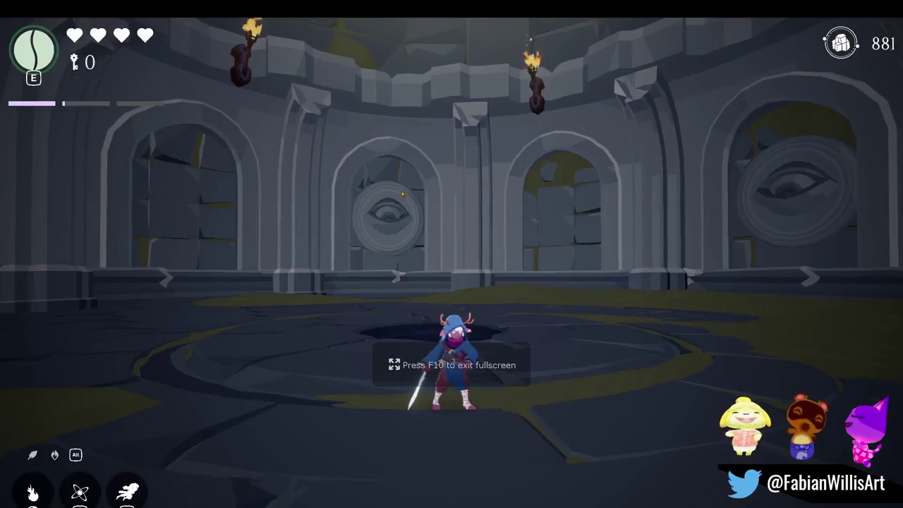
Run the character across the resized room toward the central floor hole.
key(w)
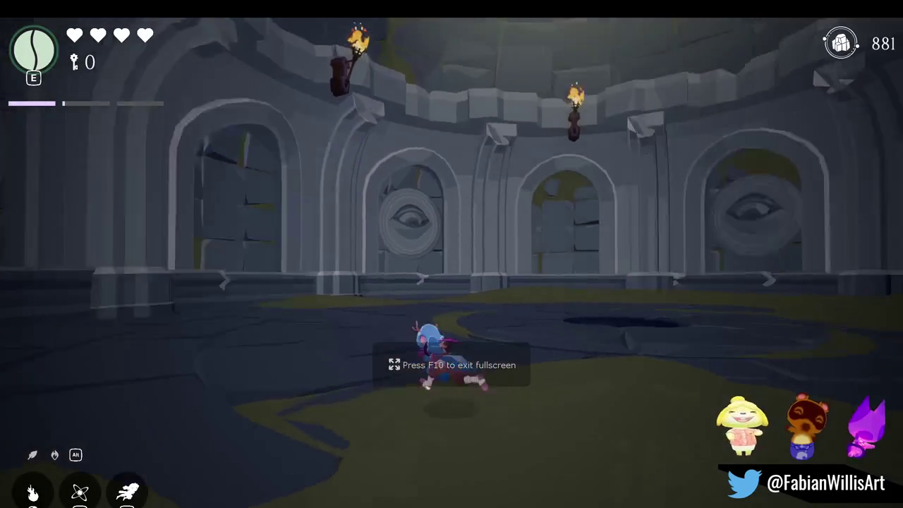
key(w)
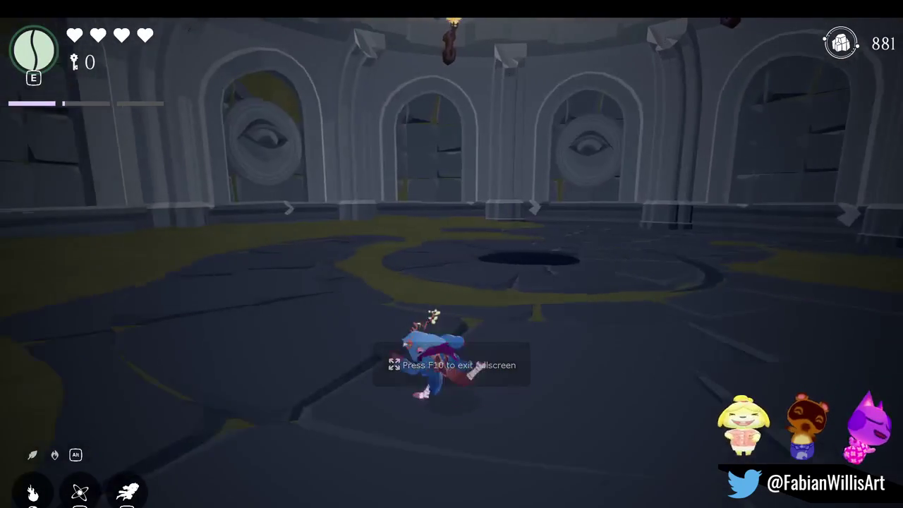
key(w)
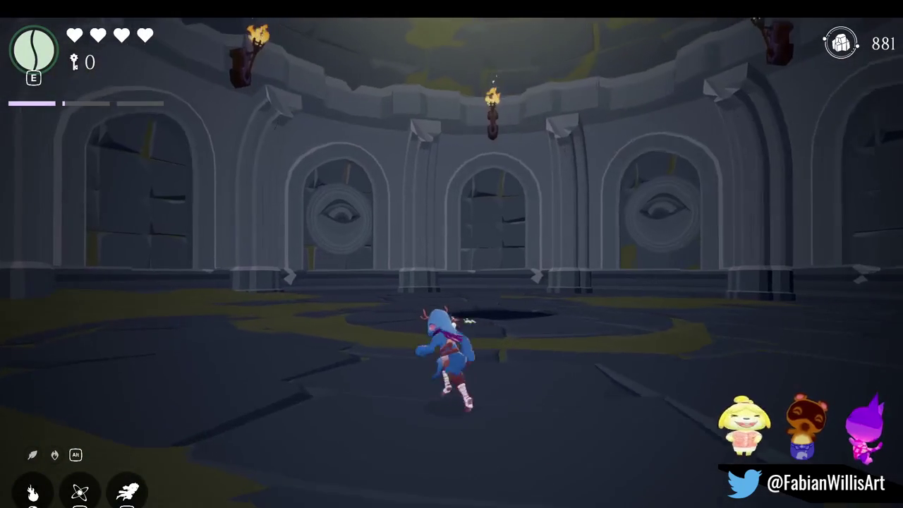
key(w)
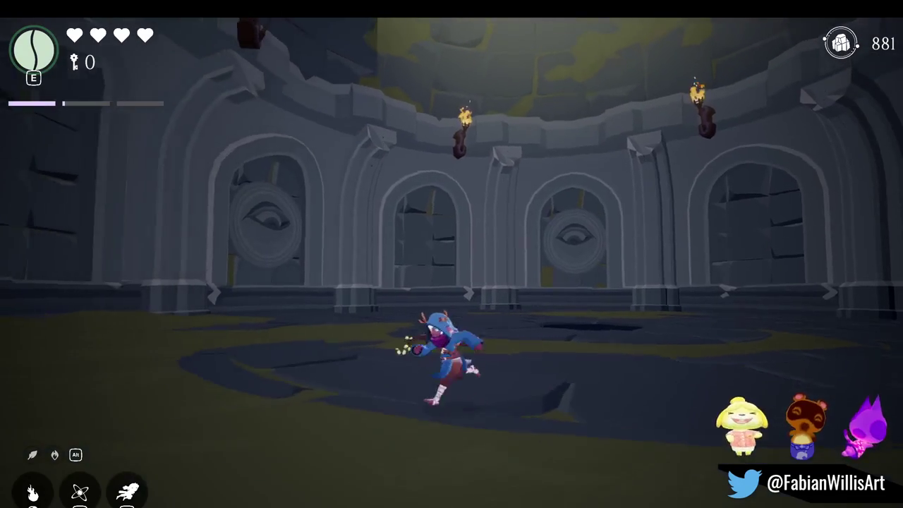
key(w)
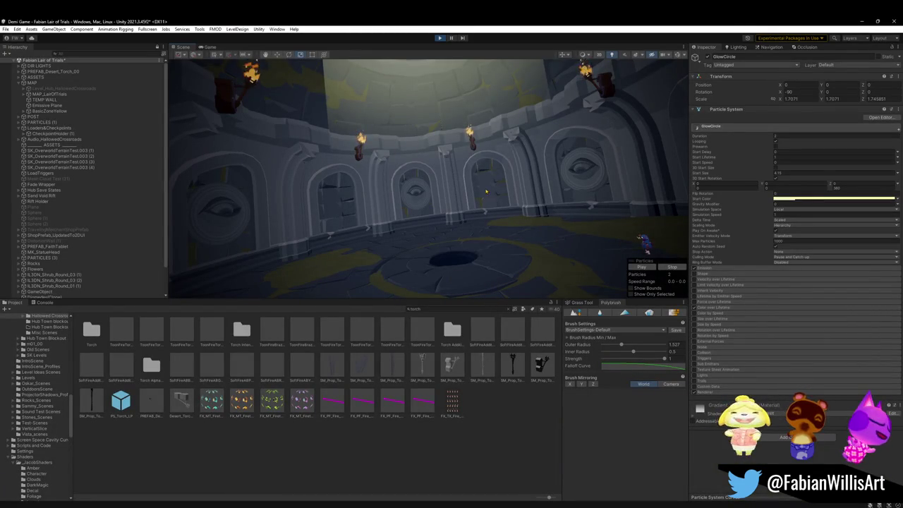
Run toward the central hole in fullscreen, then return to the editor and Start menu.
key(F10)
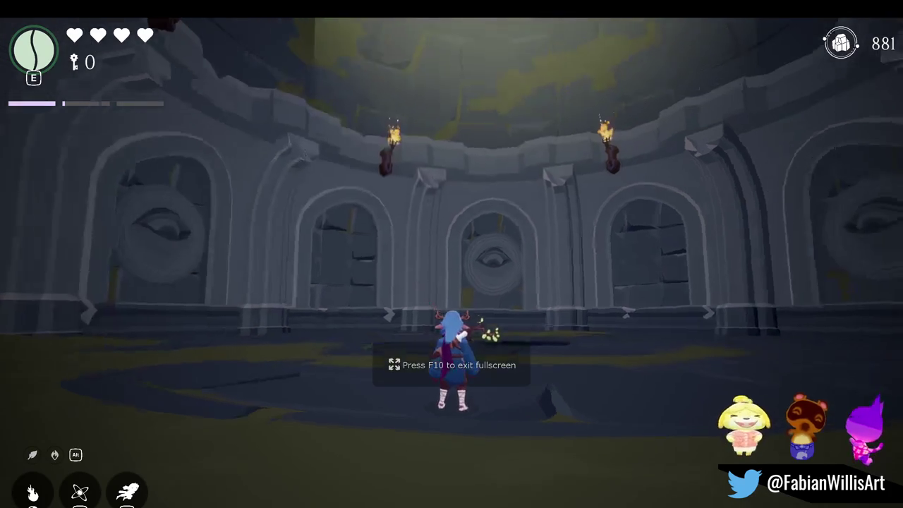
key(w)
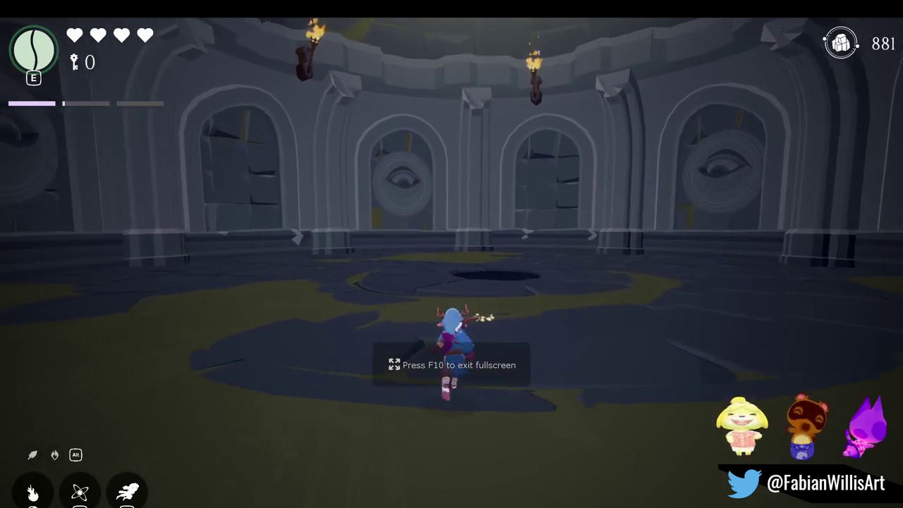
key(s)
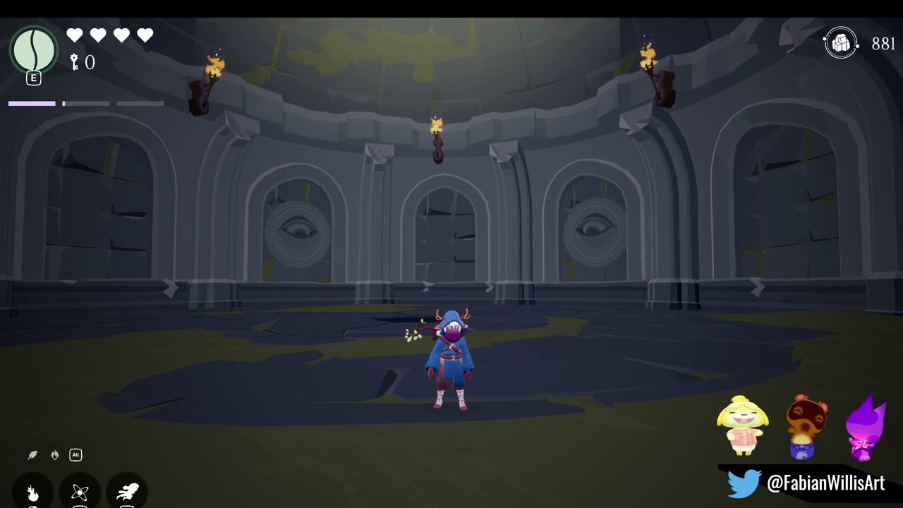
key(F10)
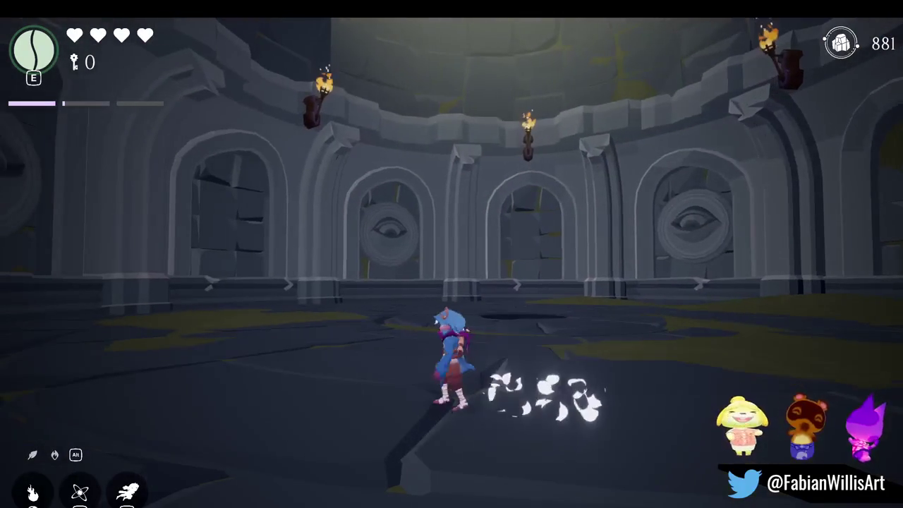
key(F10)
key(super)
click(239, 311)
Select the MAP_LairOfTrials floor and adjust the M_Hub_Terrain material's cel shading strength.
key(F10)
key(F10)
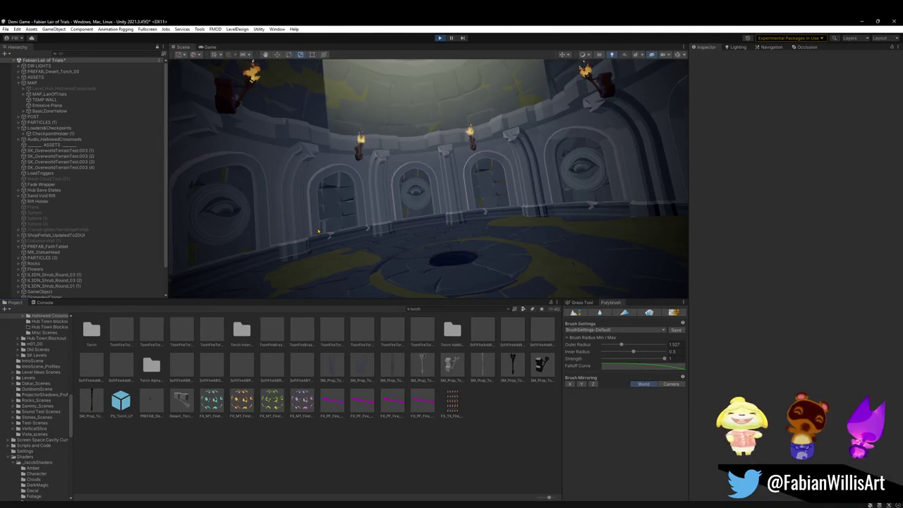
click(300, 240)
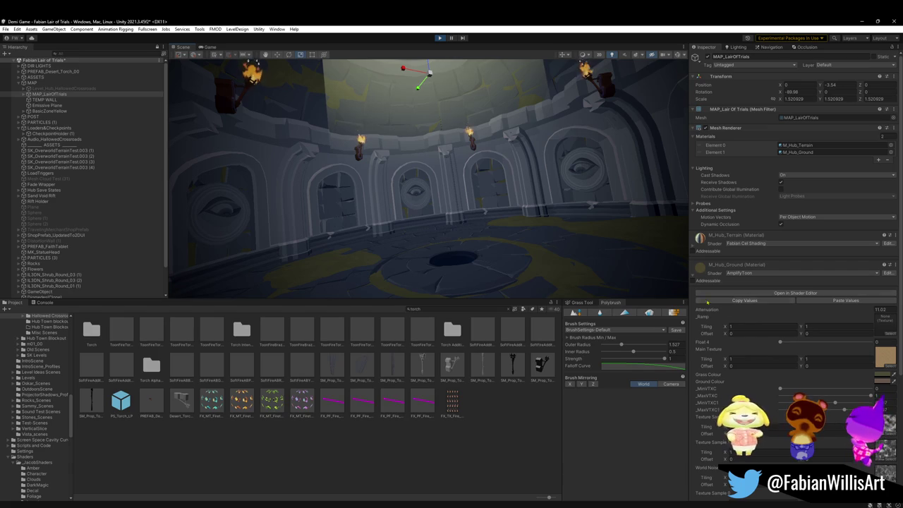
click(694, 264)
click(692, 244)
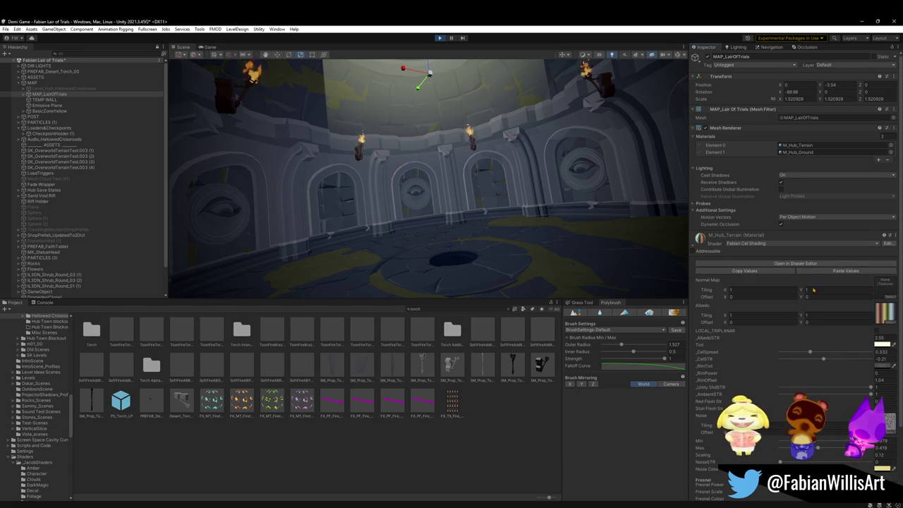
mouse_move(823, 364)
mouse_down()
mouse_move(809, 360)
mouse_move(892, 345)
mouse_move(810, 343)
mouse_up()
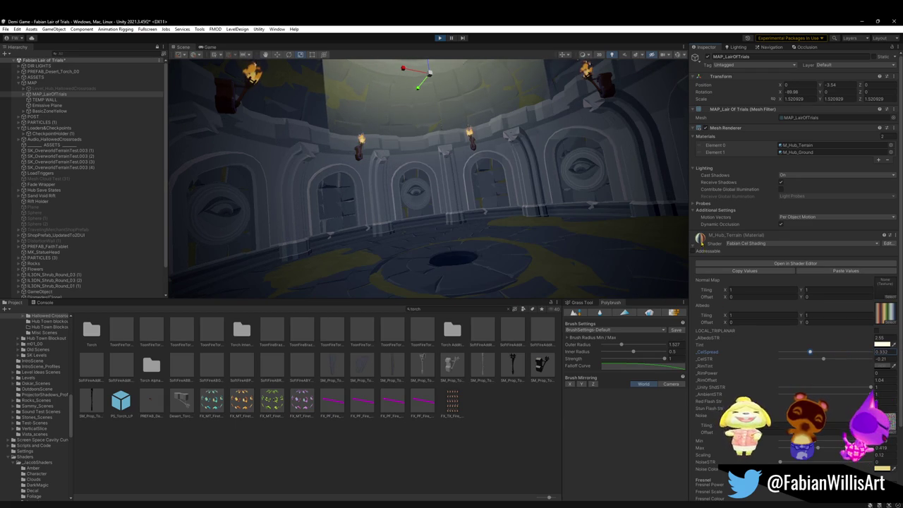
Locate M_Hub_Terrain in the Project window and duplicate it as M_Hub_Terrain 1.
right_click(710, 238)
click(729, 262)
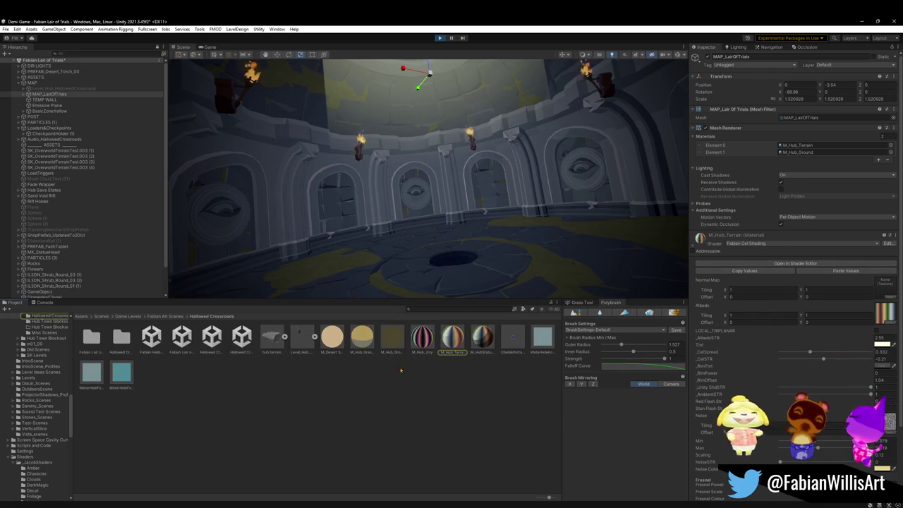
drag(452, 346, 280, 222)
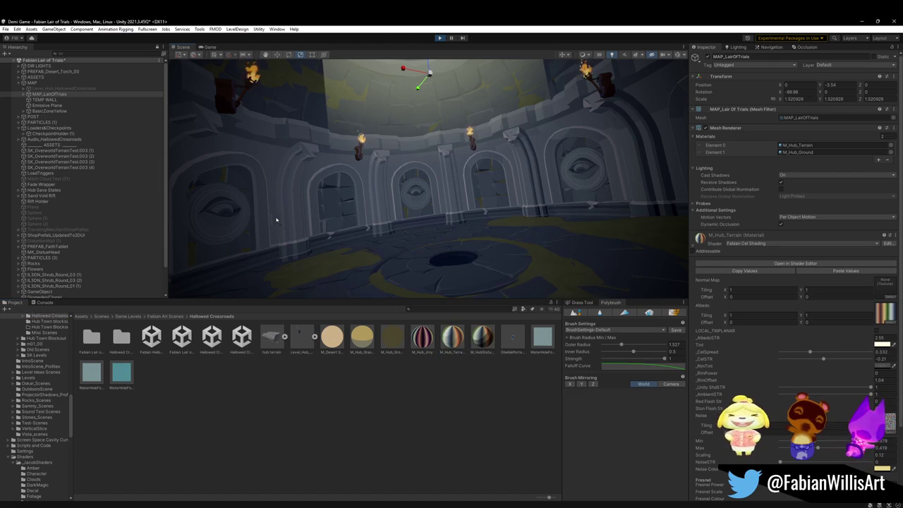
click(464, 390)
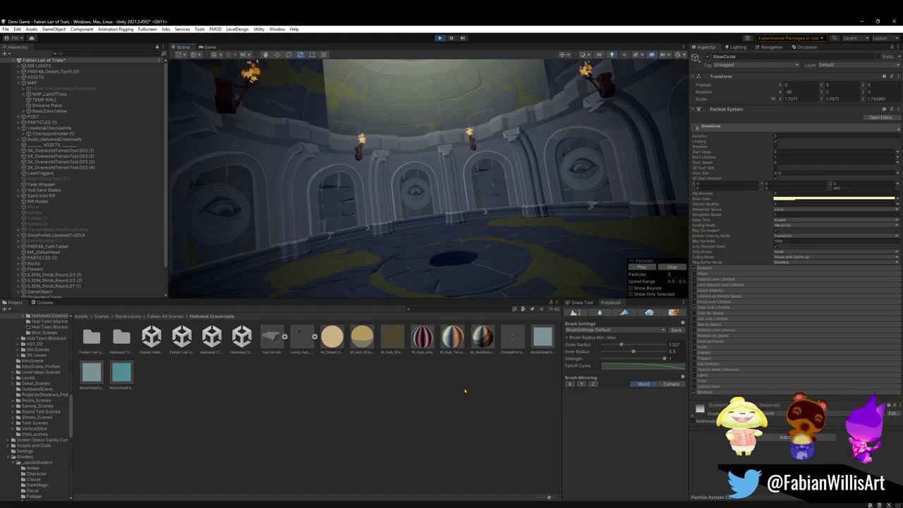
click(270, 227)
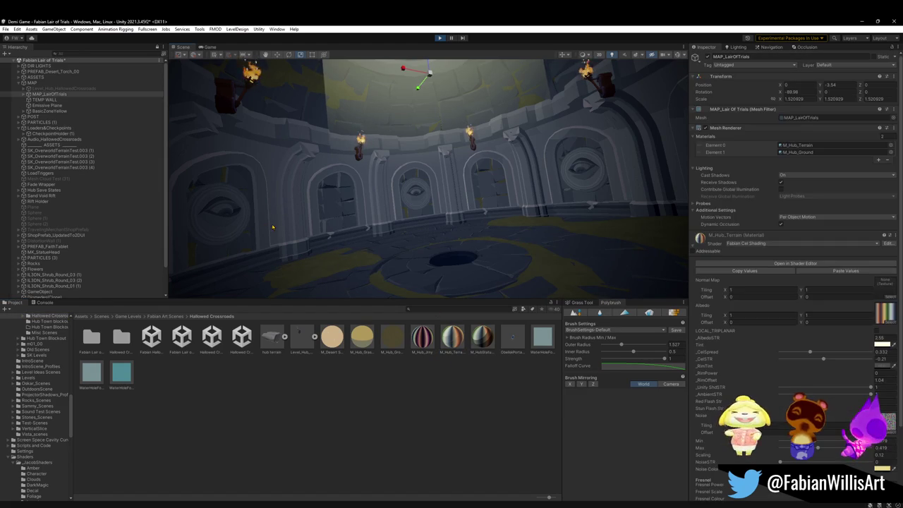
right_click(700, 242)
click(733, 263)
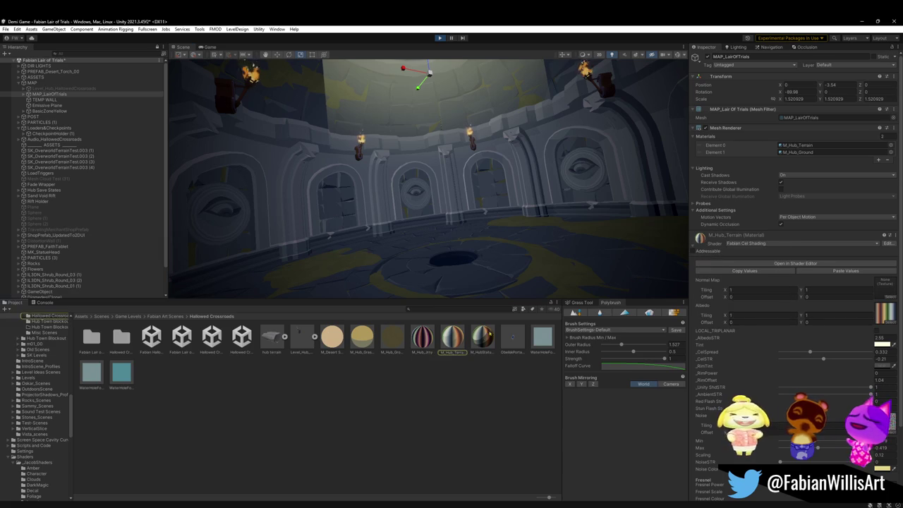
key(ctrl+d)
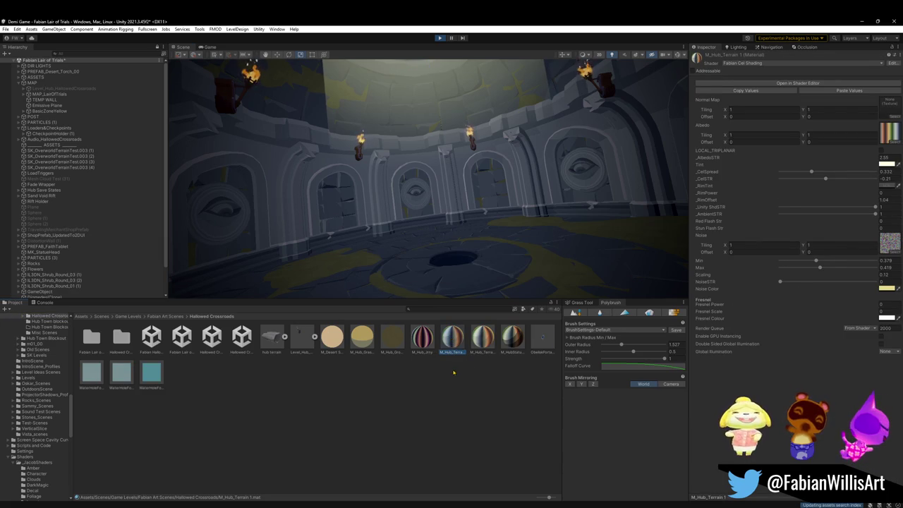
Apply the M_LairOfTrials material to the floor and raise its cel spread to 0.852.
drag(450, 343, 273, 204)
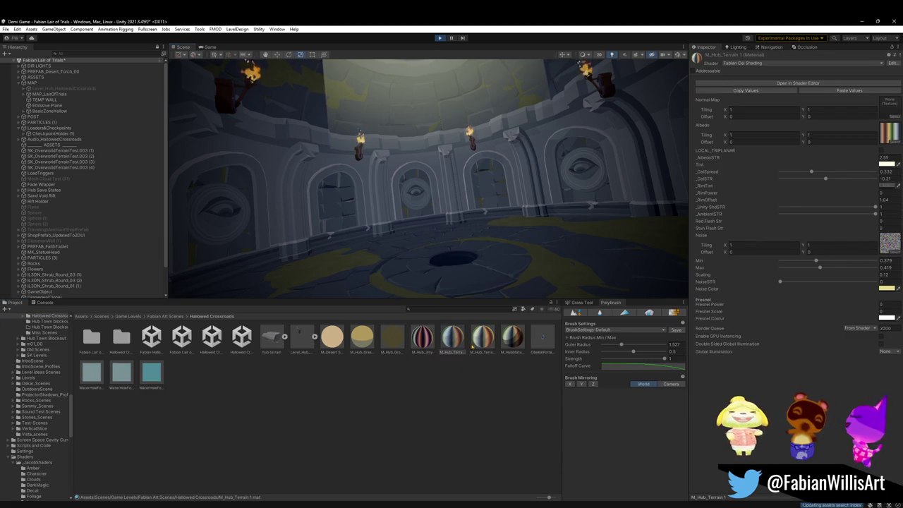
click(460, 358)
click(458, 356)
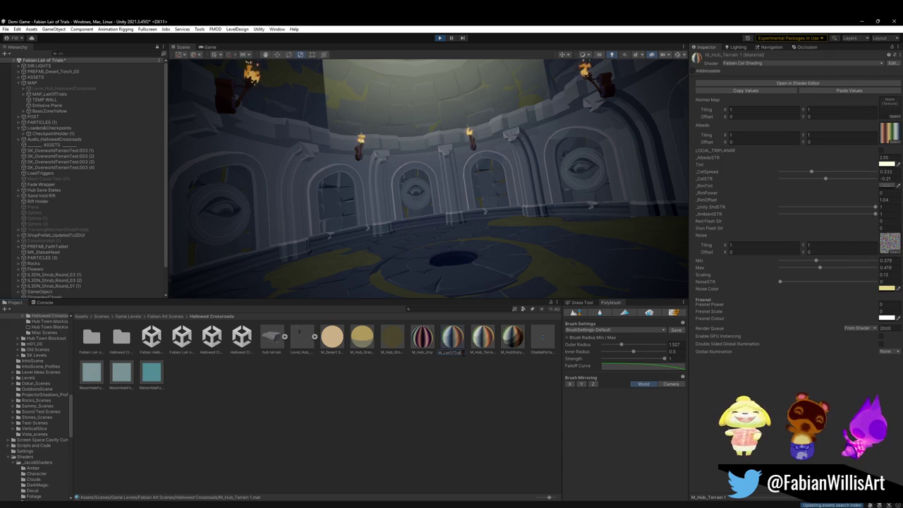
click(510, 339)
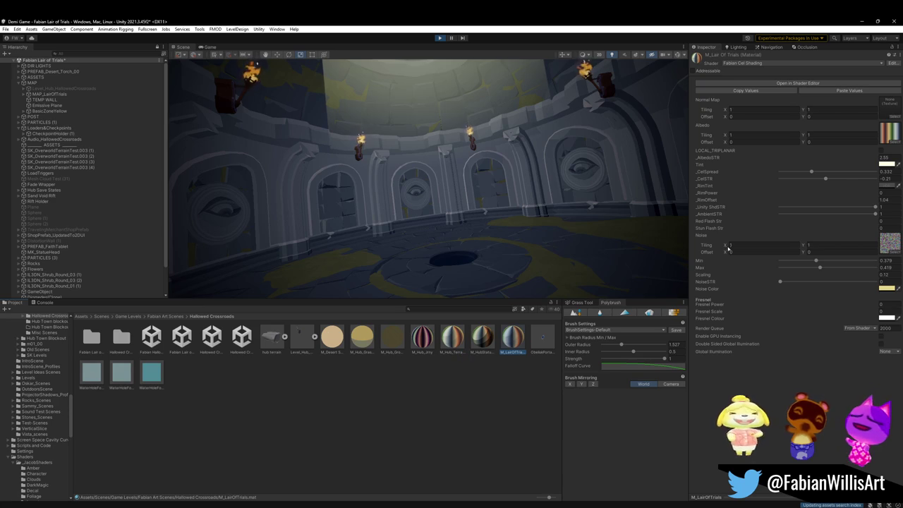
drag(825, 179, 863, 180)
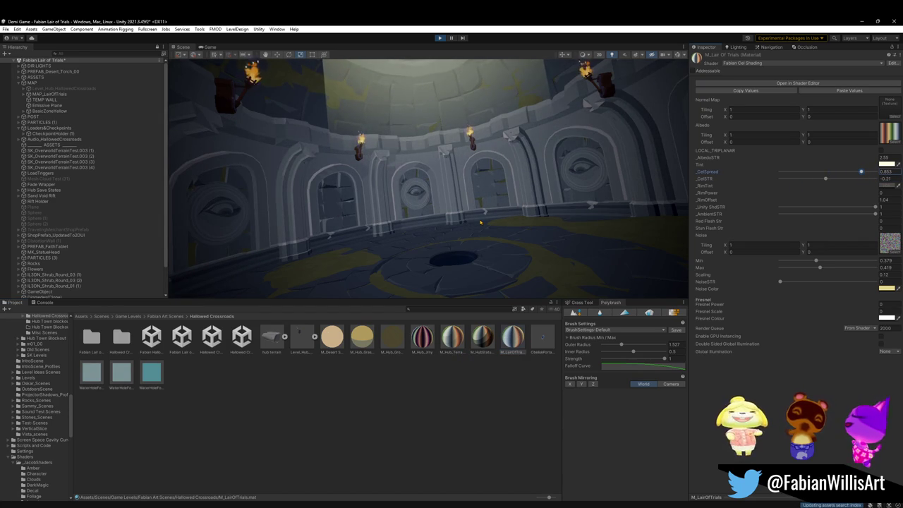
drag(526, 204, 550, 202)
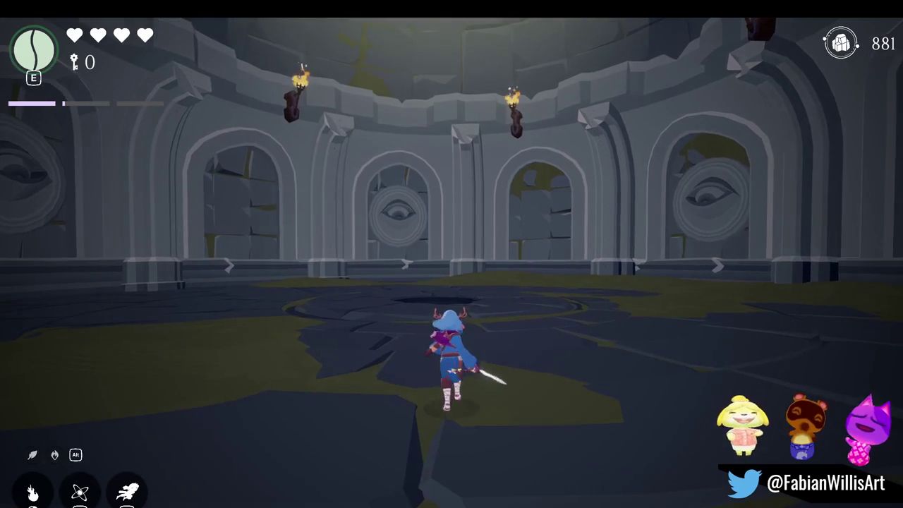
Back in the editor, tweak the material's AlbedoSTR strength slightly.
key(super)
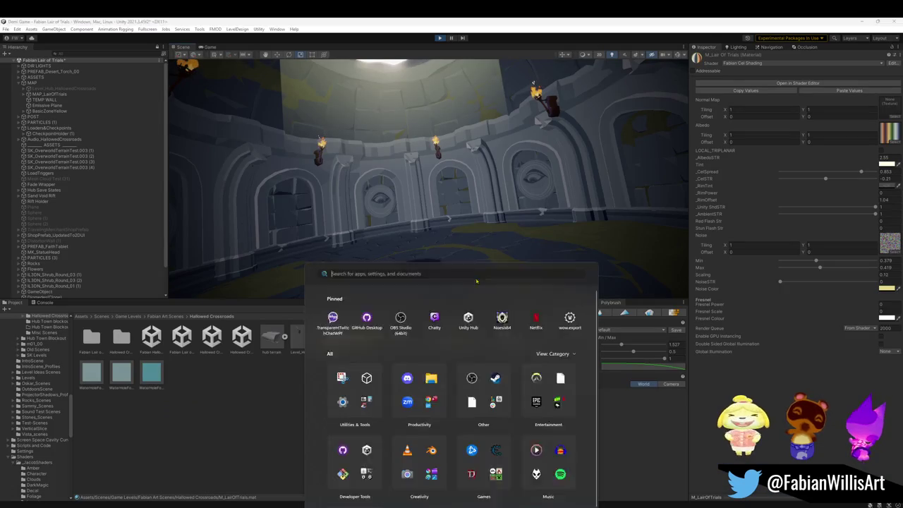
key(super)
key(super)
key(super)
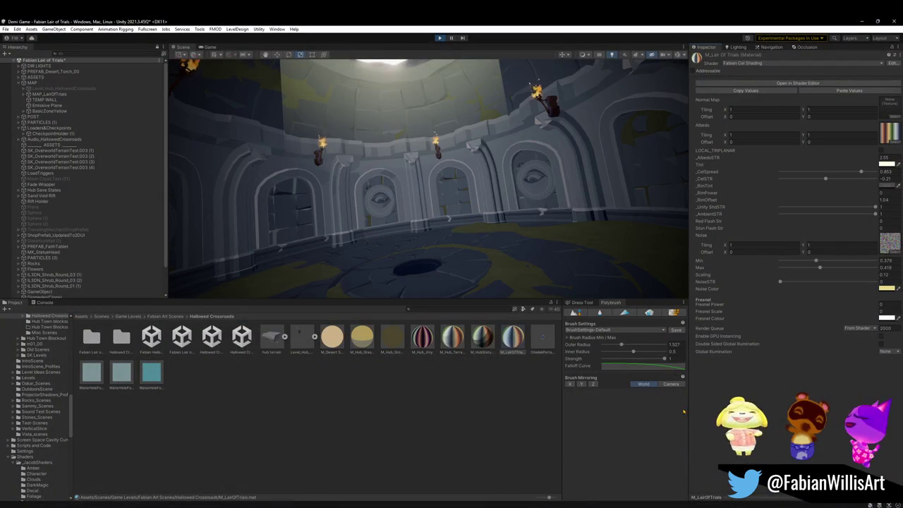
drag(876, 159, 869, 161)
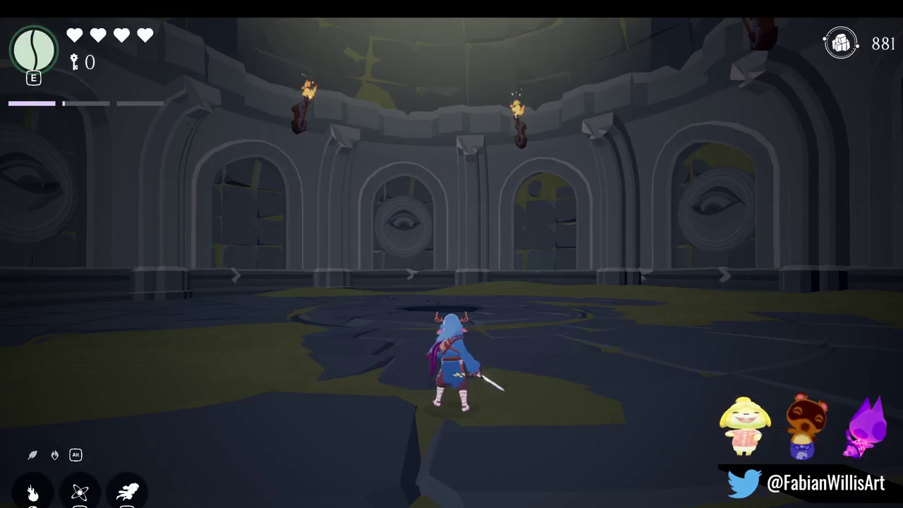
Run the character around the circular chamber, swinging the sword and casting with the flower wand.
key(s)
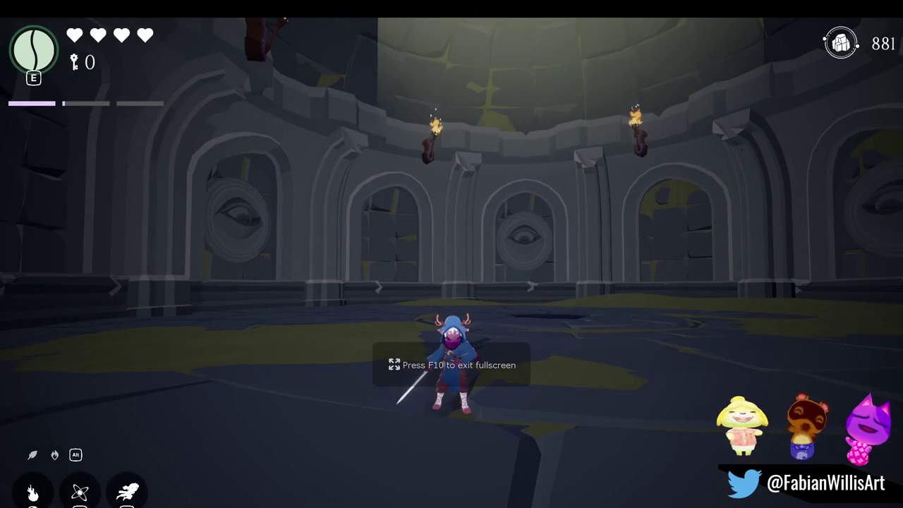
key(d)
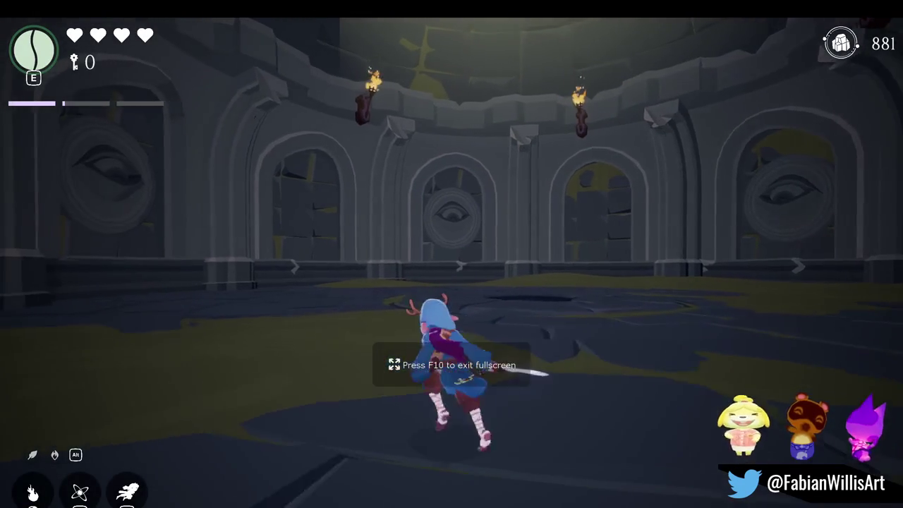
key(w)
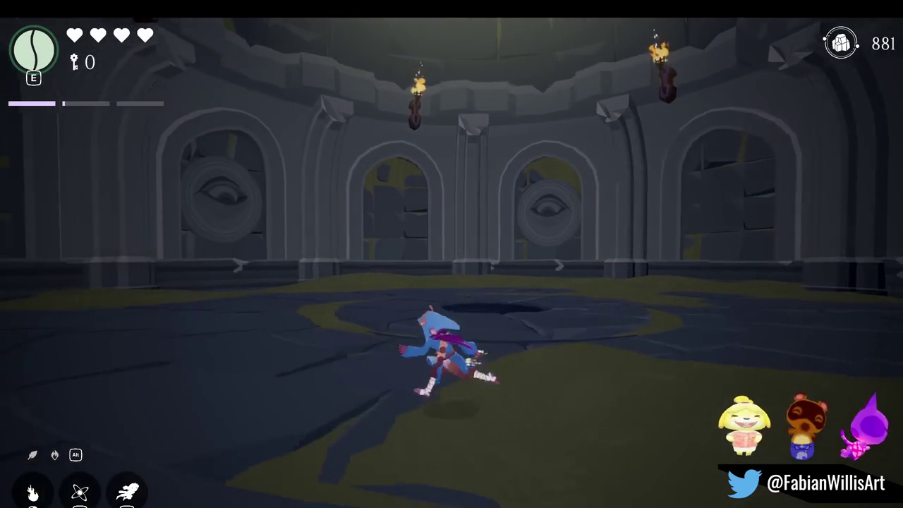
key(j)
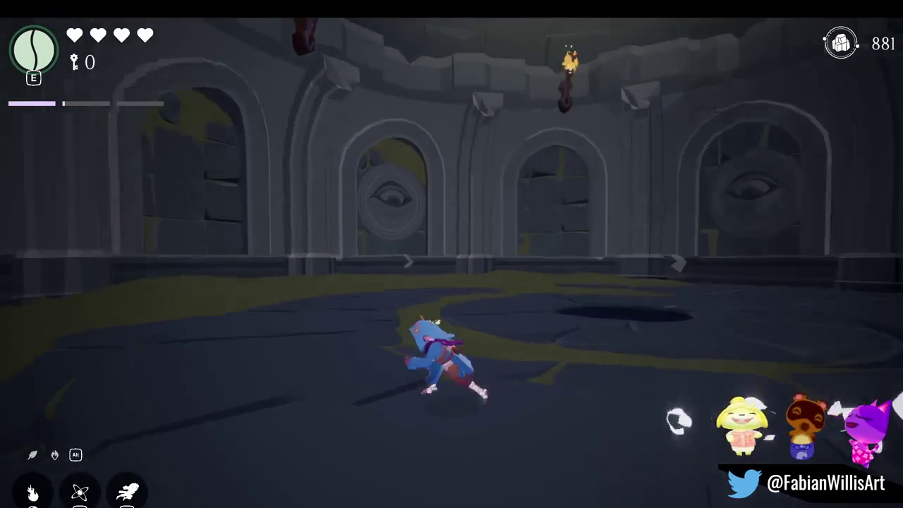
key(w)
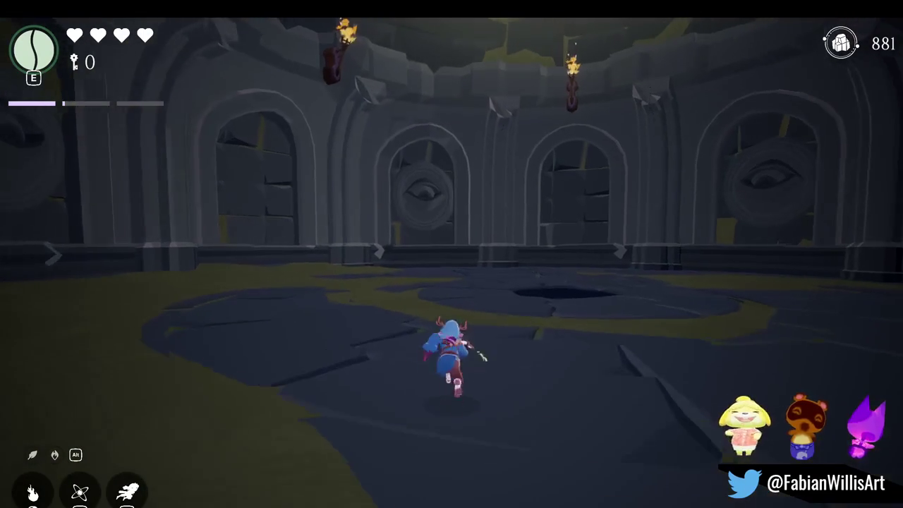
key(w)
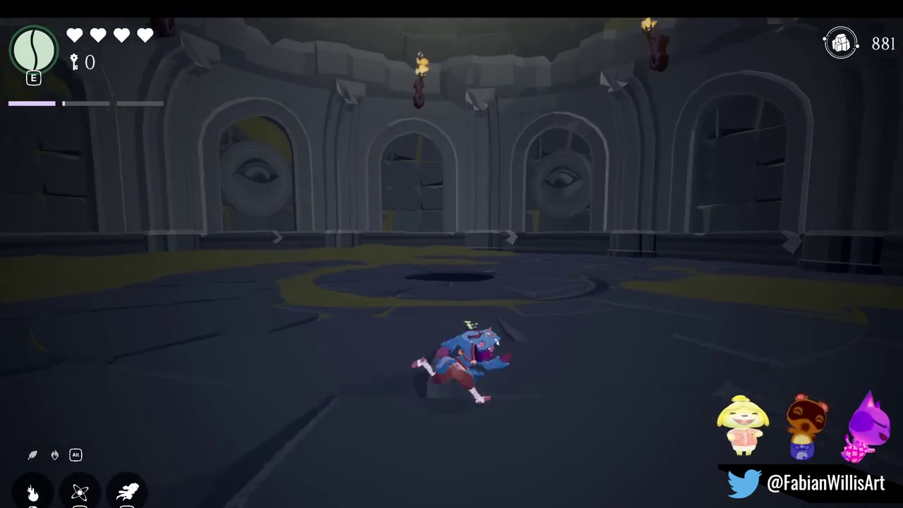
key(j)
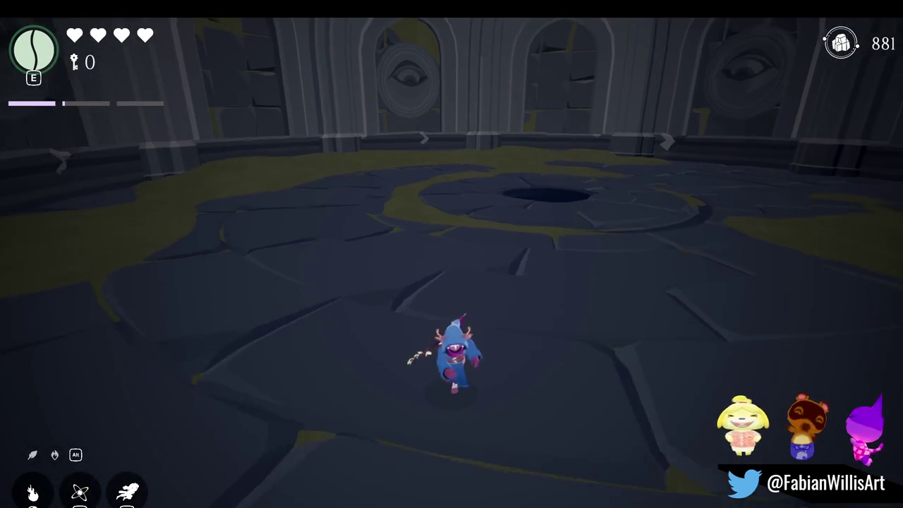
key(s)
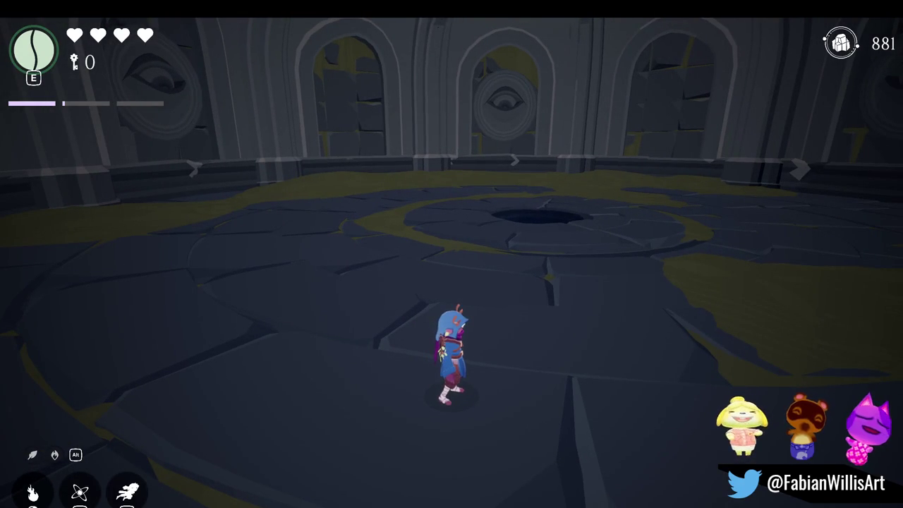
key(w)
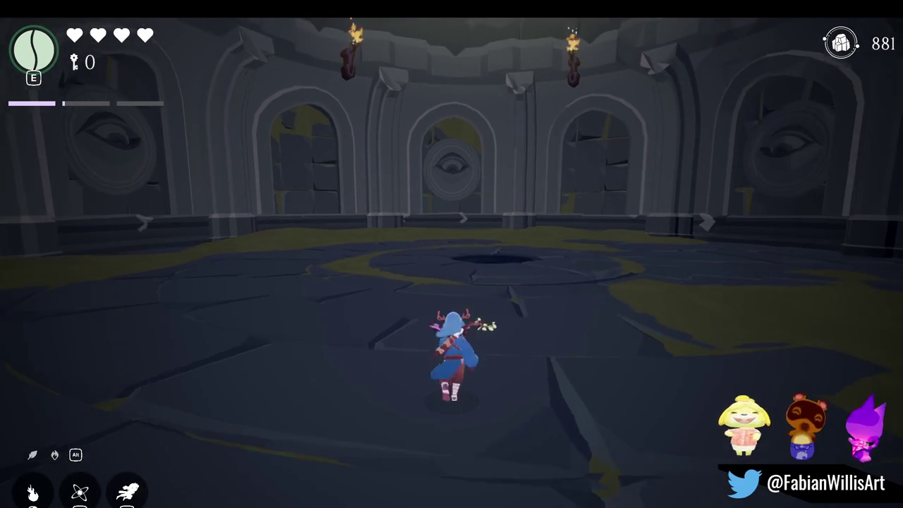
key(w)
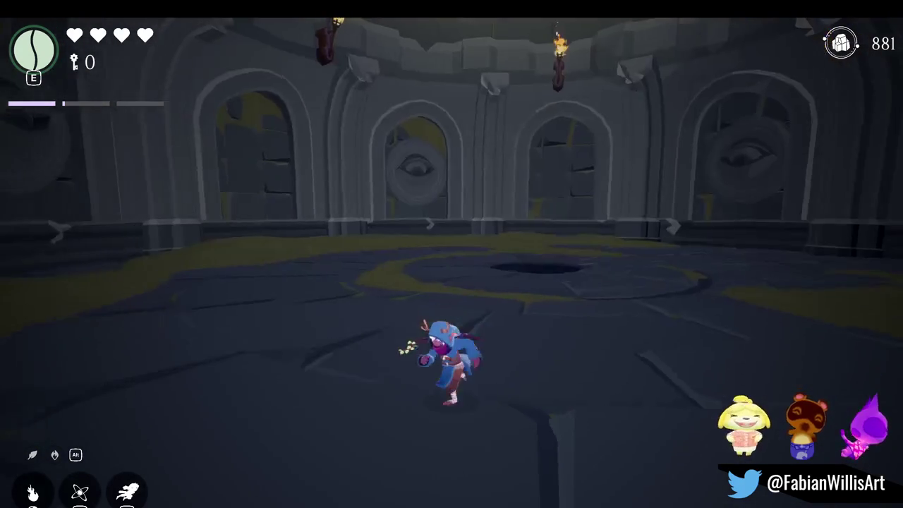
key(w)
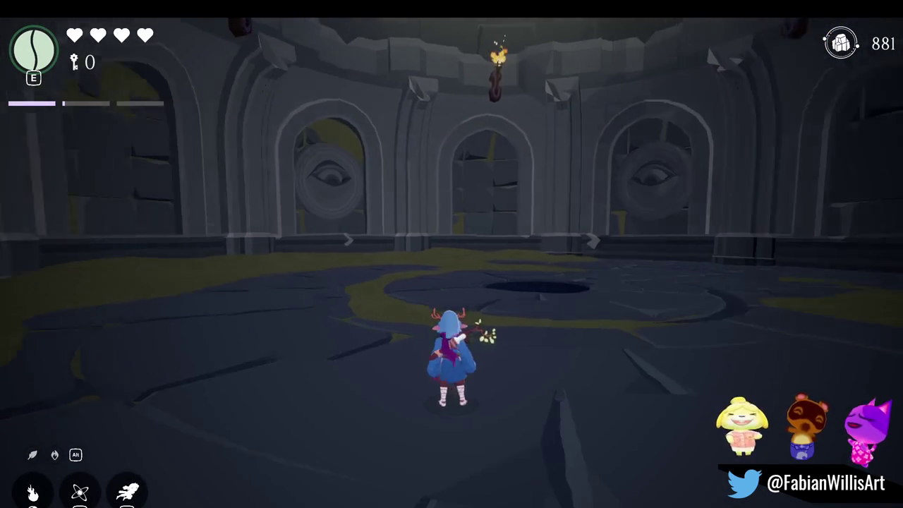
Dodge-roll the character around the central pit and toward the arched back wall, then leave fullscreen.
key(s)
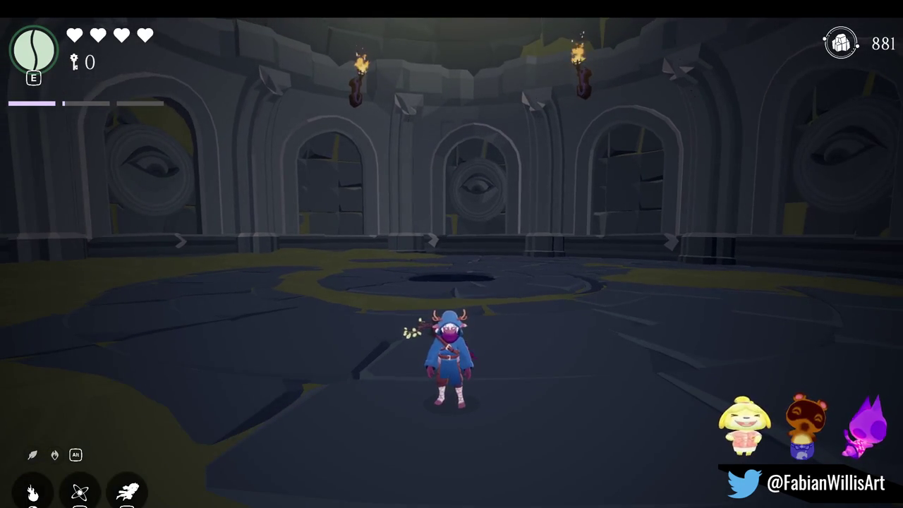
key(w)
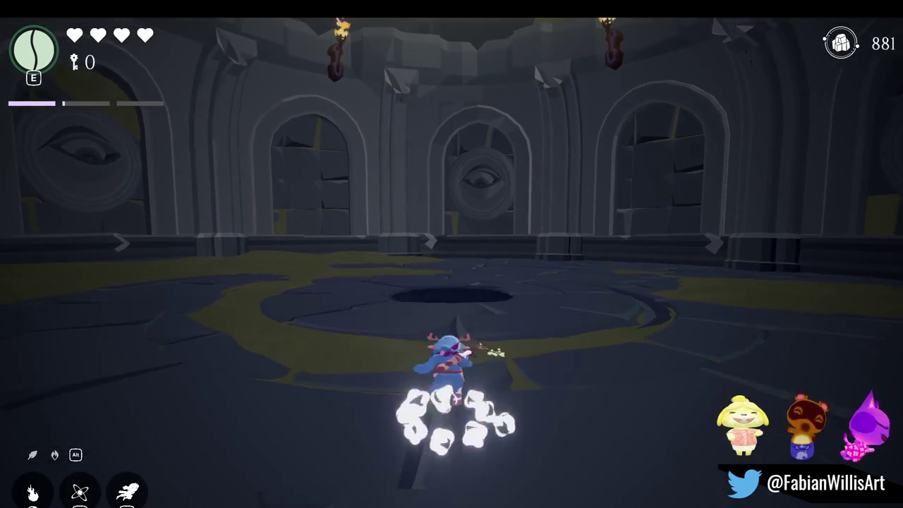
key(s)
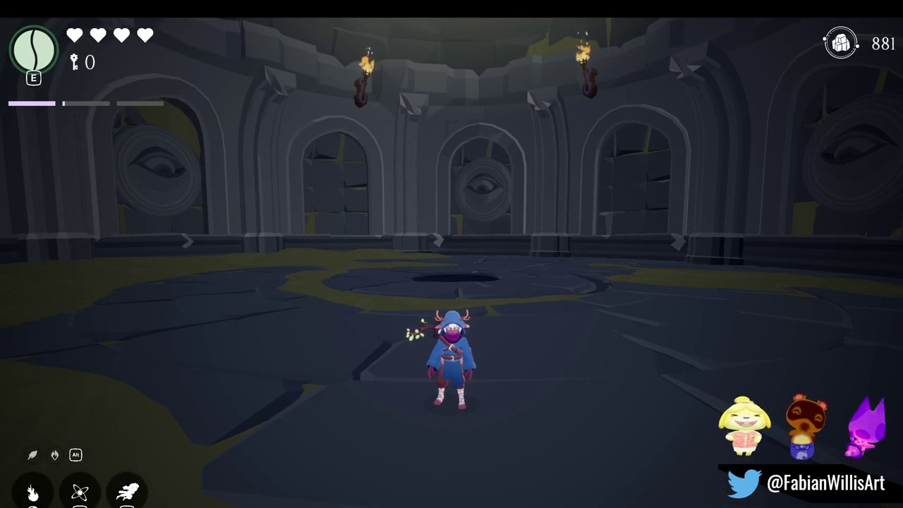
key(w)
key(space)
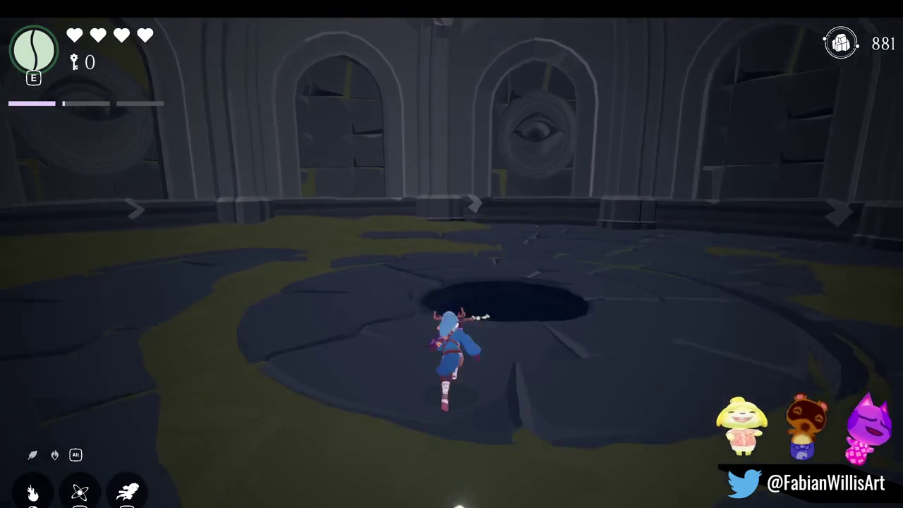
key(a)
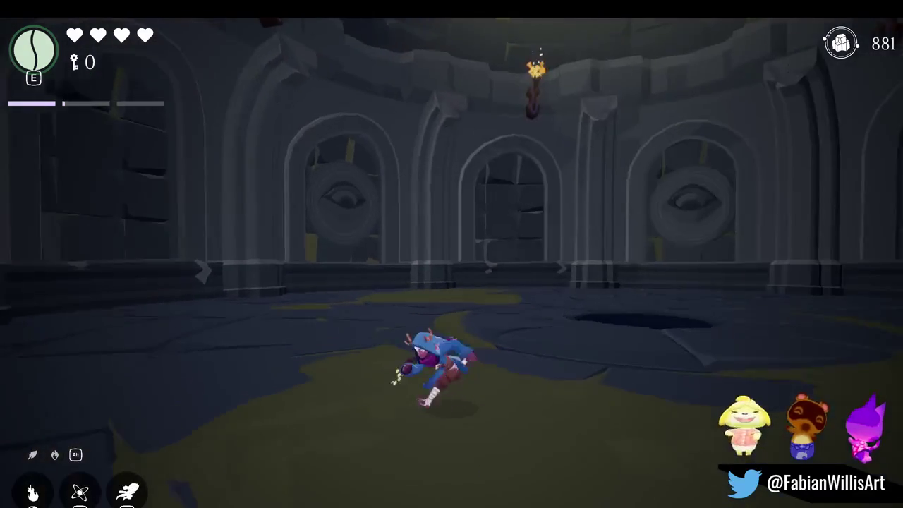
key(space)
key(w)
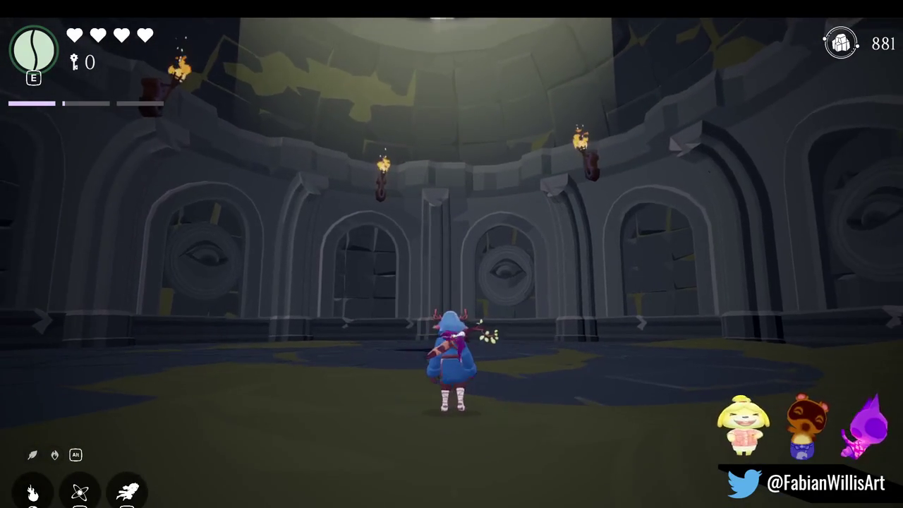
key(s)
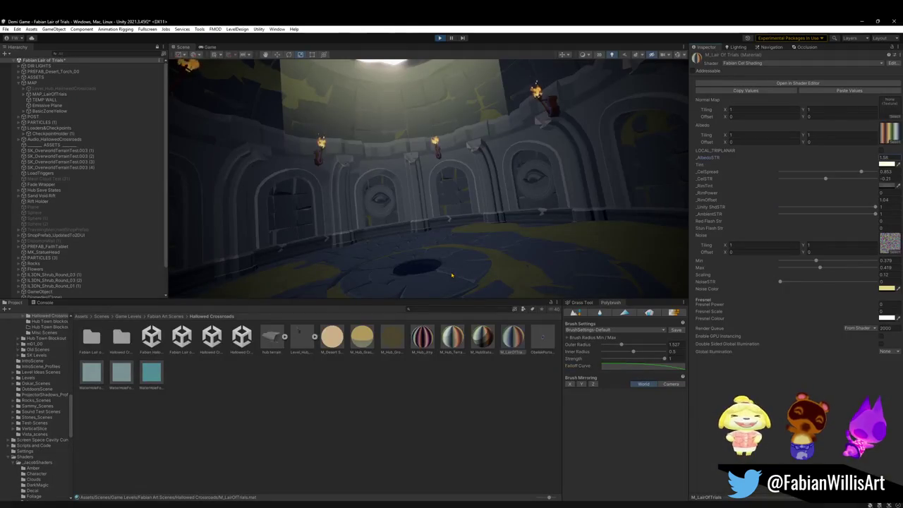
key(super)
key(super)
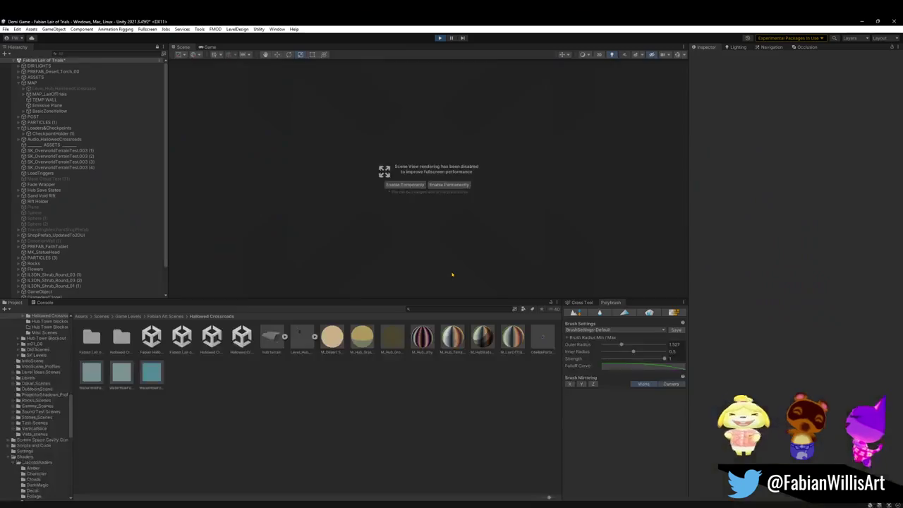
Bring up Blender's Eternal Shrine1 file via the Alternate Hub3 window and zoom into the dome.
mouse_move(467, 503)
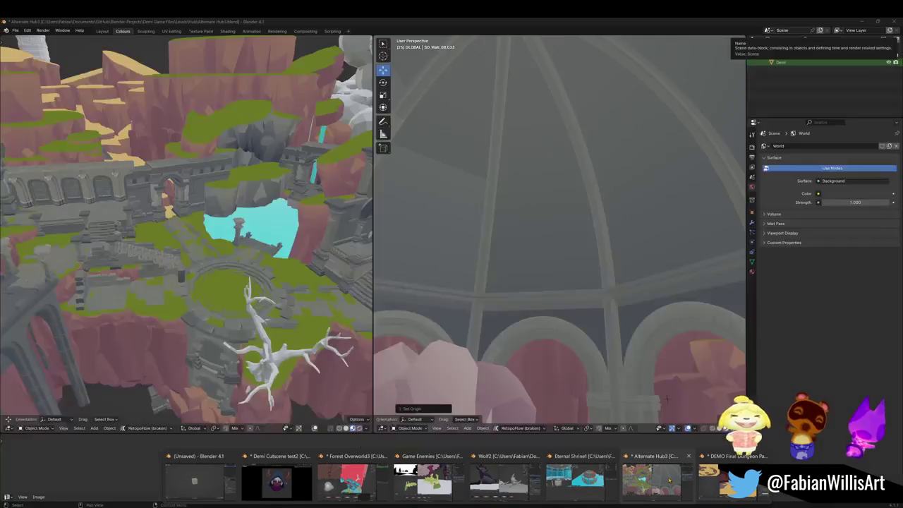
click(666, 480)
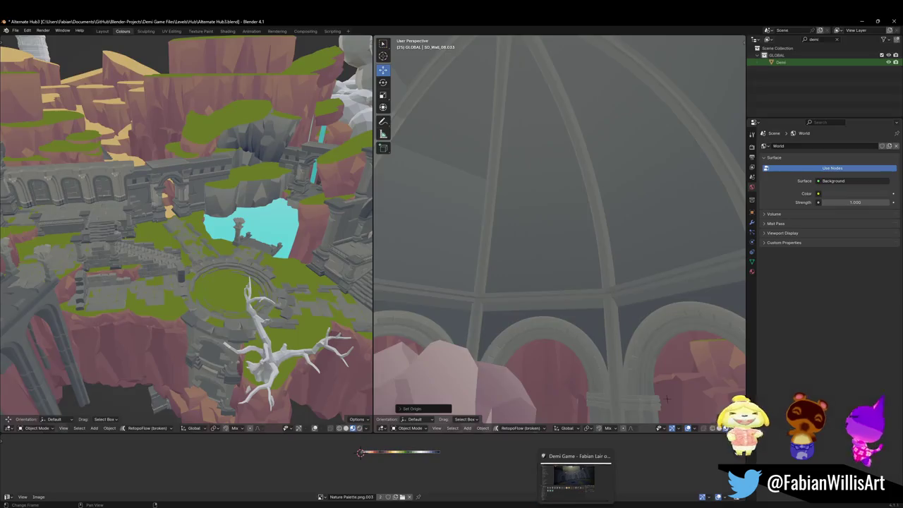
mouse_move(467, 502)
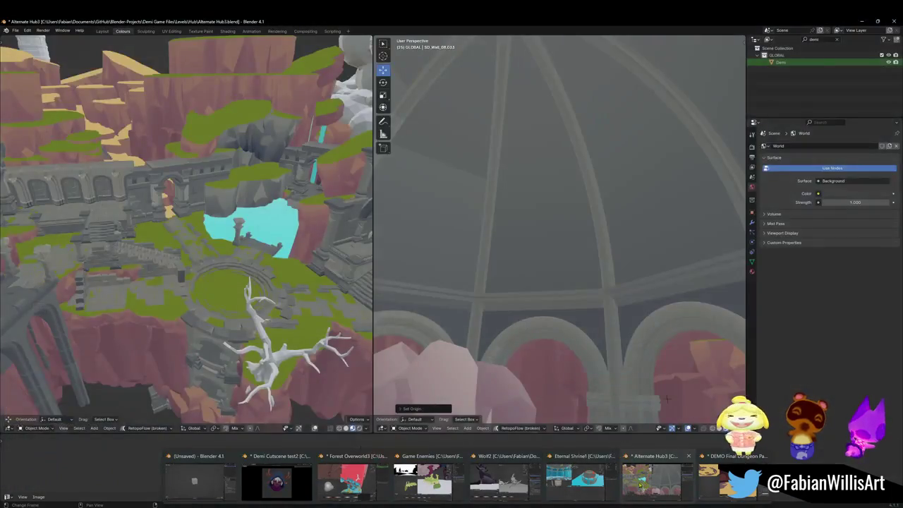
click(586, 490)
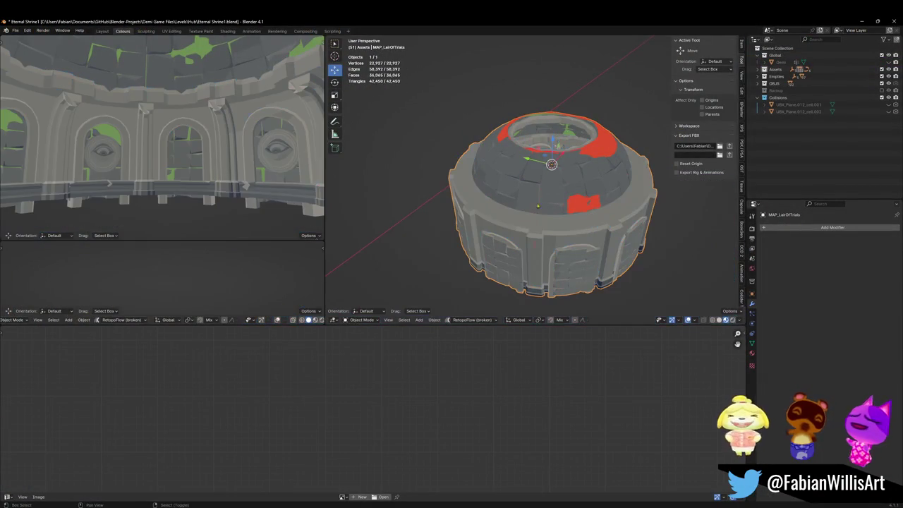
scroll(552, 146, up, 15)
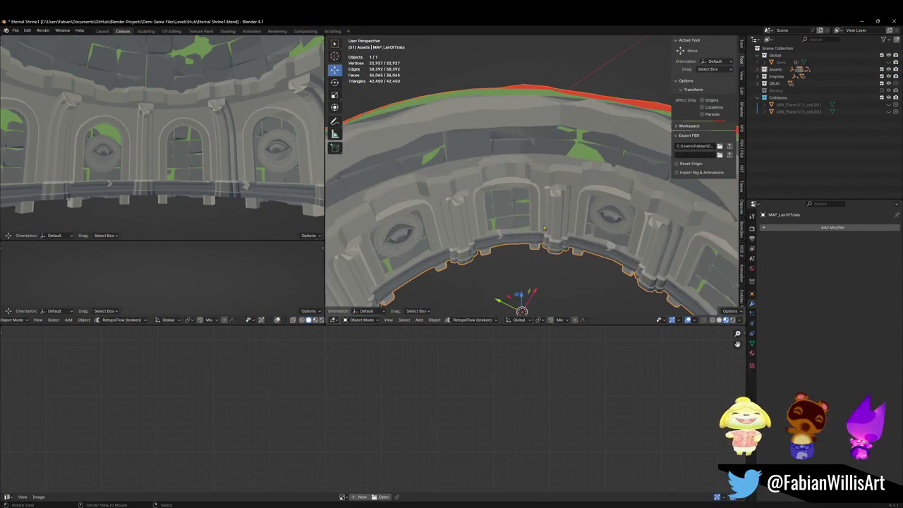
scroll(536, 202, up, 4)
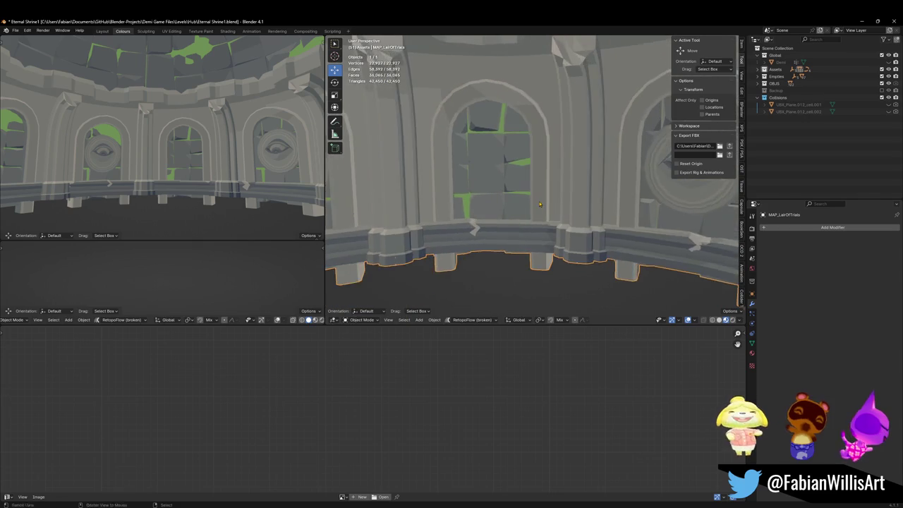
In Edit Mode, reveal hidden dome geometry and add a loop cut across the arch.
key(Tab)
key(a)
key(alt+a)
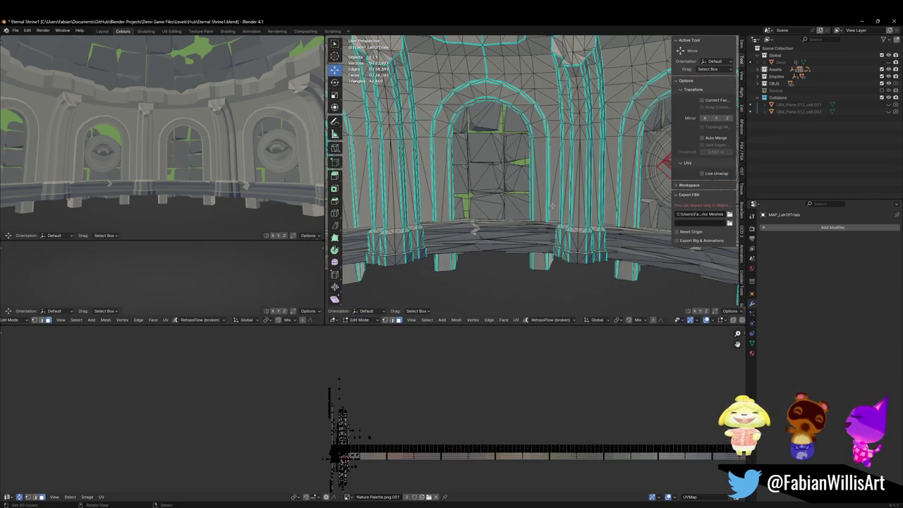
key(alt+h)
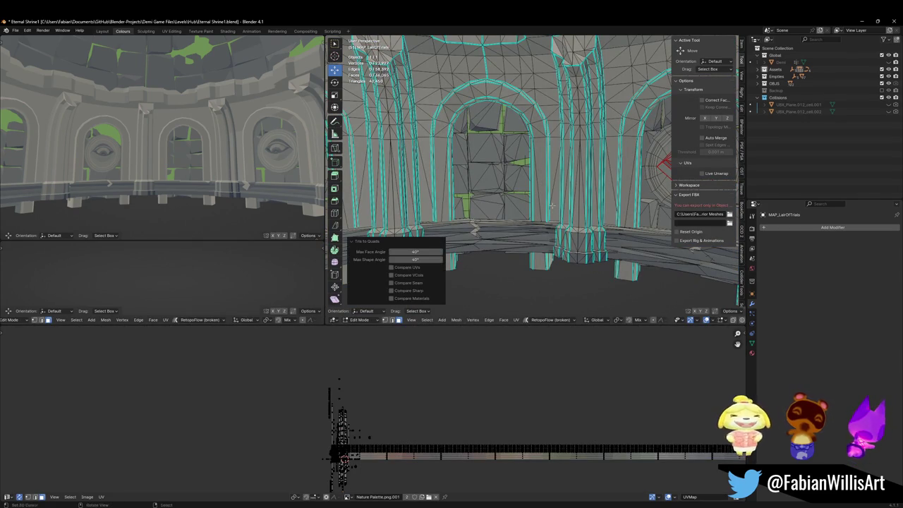
key(a)
key(alt+a)
scroll(536, 186, up, 3)
key(ctrl+r)
click(536, 186)
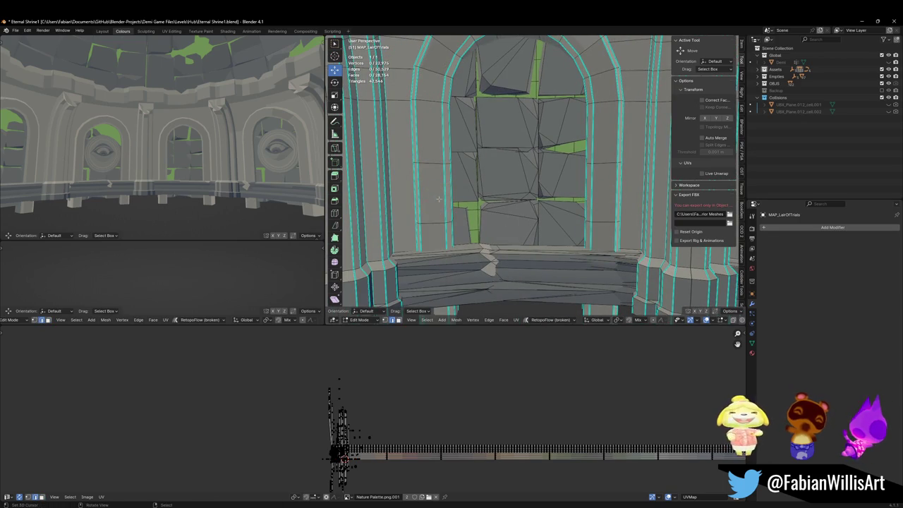
Add a vertical loop cut on the left pillar and slide it and the arch edges upward.
click(444, 193)
scroll(444, 193, up, 5)
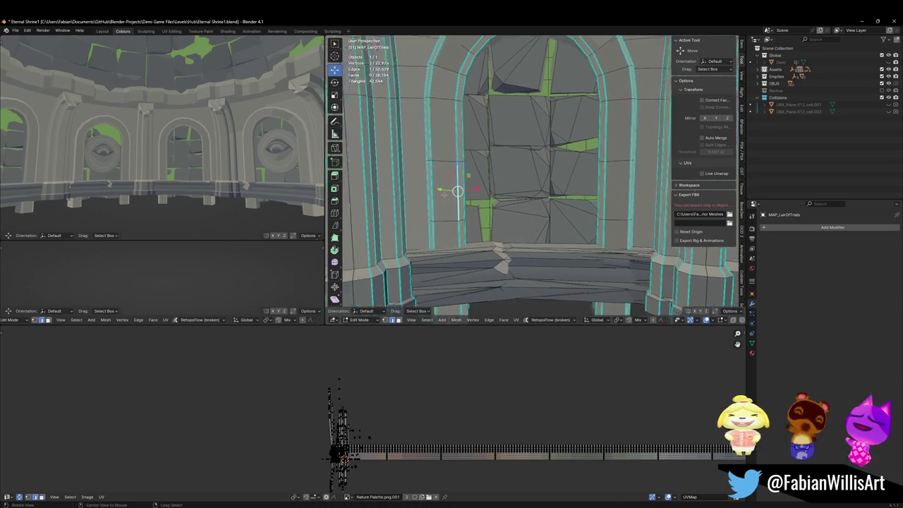
key(g)
key(g)
click(517, 192)
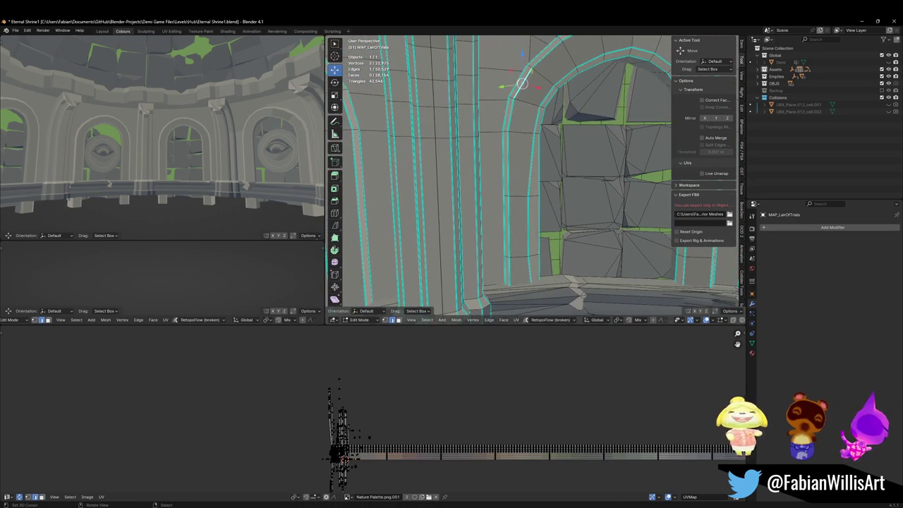
key(g)
key(g)
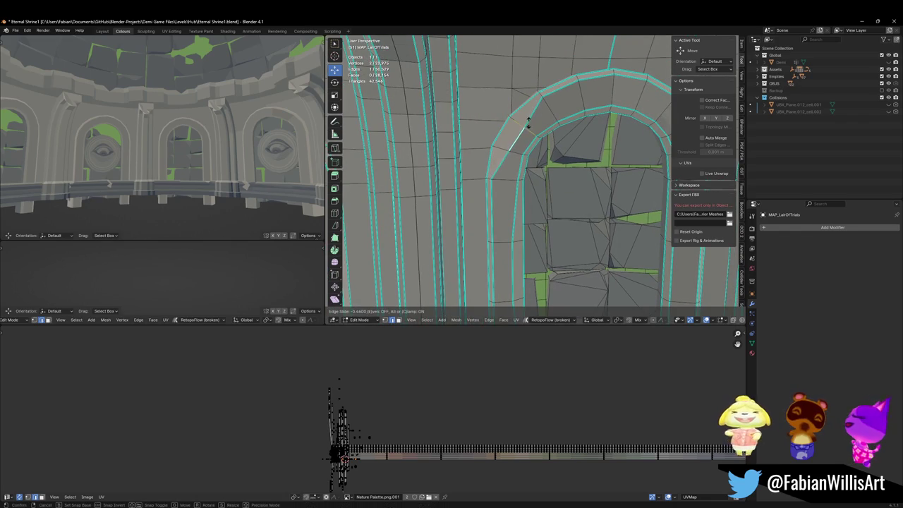
click(527, 121)
key(g)
key(g)
click(549, 104)
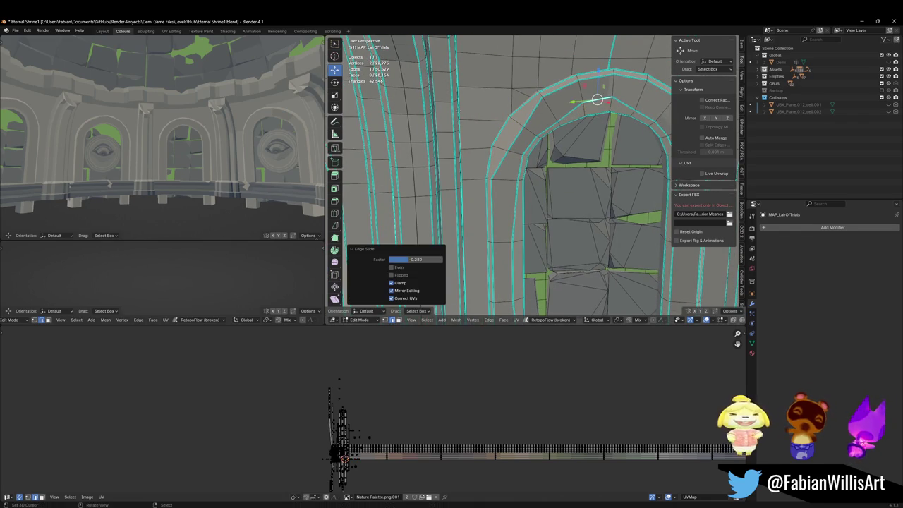
Slide an edge near the pillar base to factor 0.140 and change the left viewport's view.
scroll(110, 146, up, 5)
scroll(176, 163, down, 3)
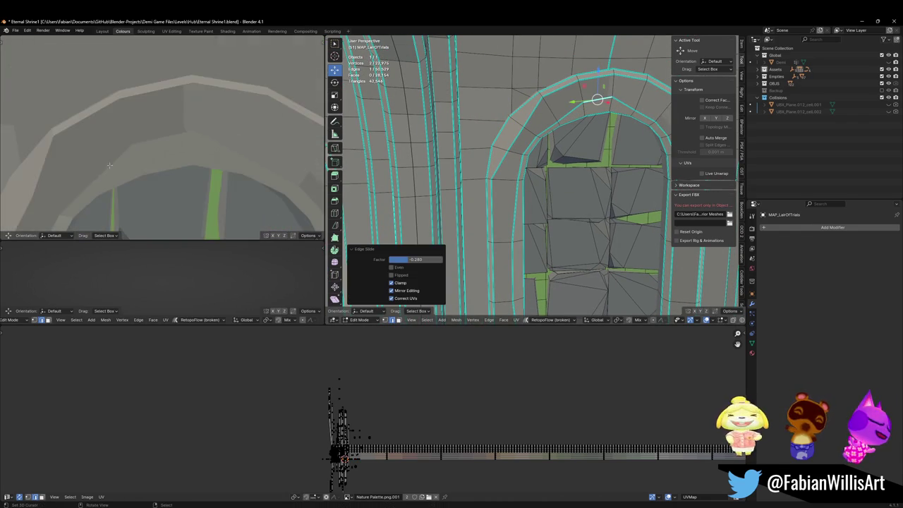
scroll(176, 163, down, 8)
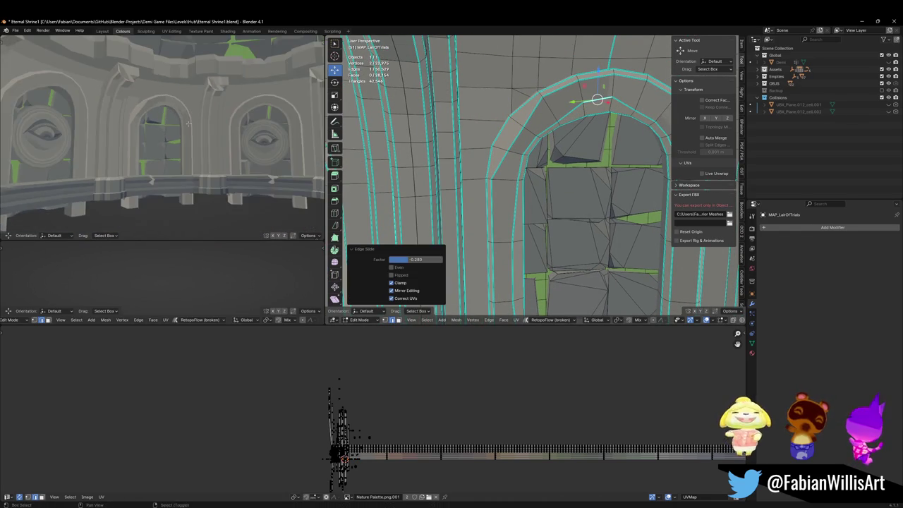
drag(564, 137, 543, 184)
key(alt+a)
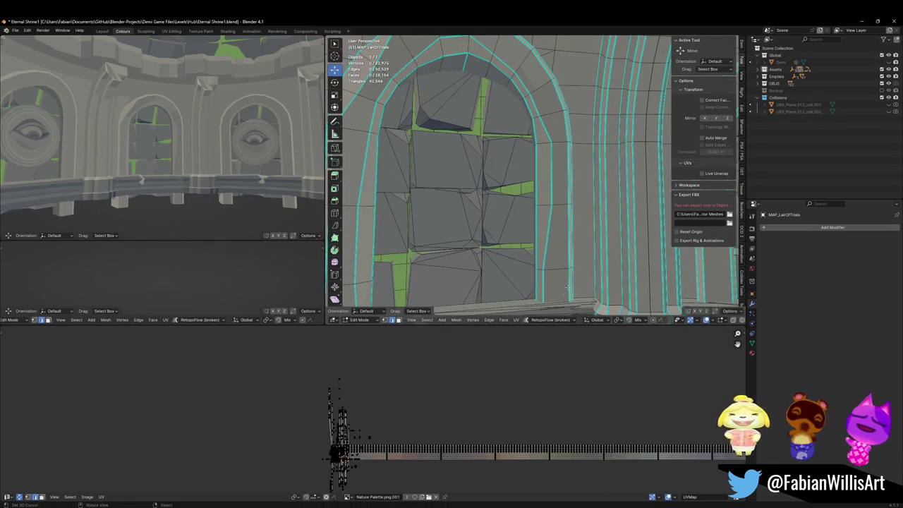
key(g)
key(g)
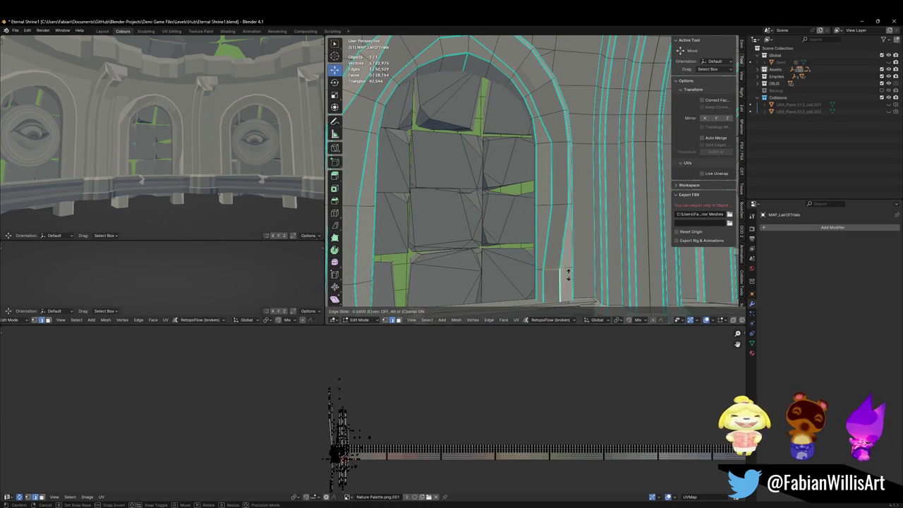
click(569, 280)
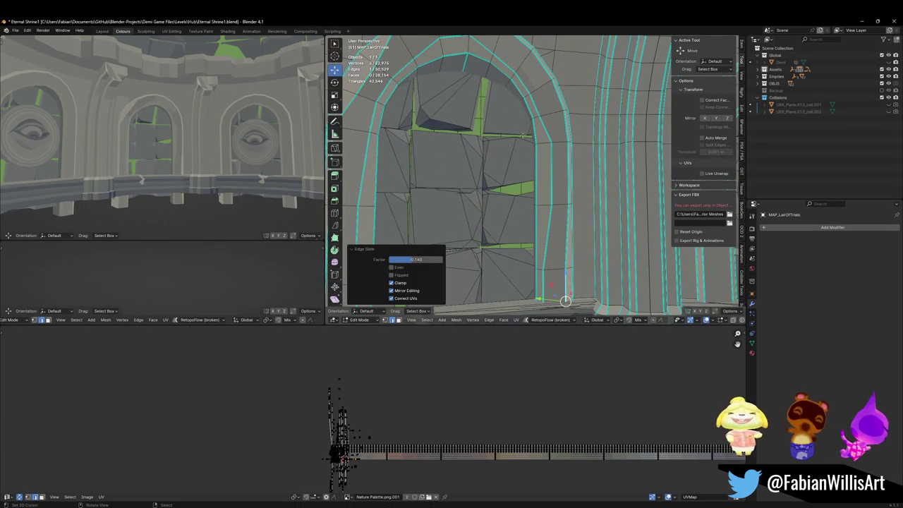
key(grave)
click(151, 177)
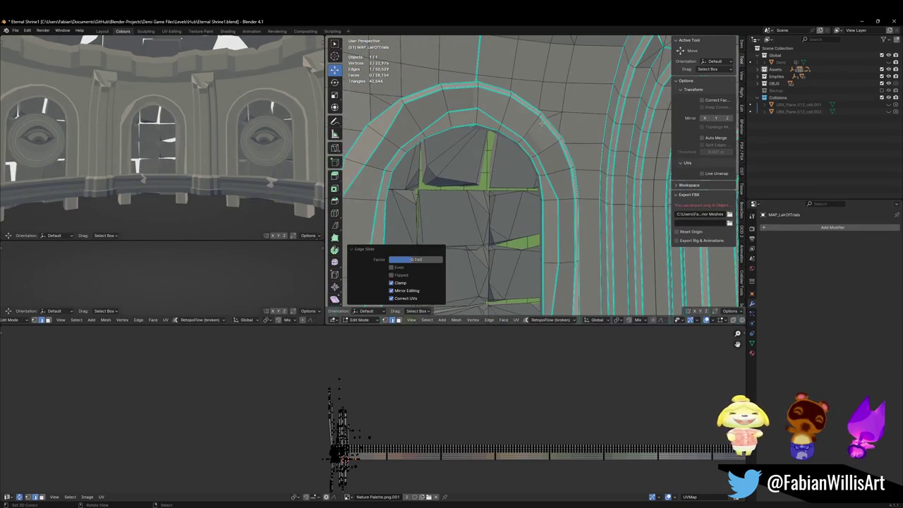
Move the arch-top edge and slide another edge along the arch.
click(550, 125)
key(g)
click(540, 133)
click(508, 113)
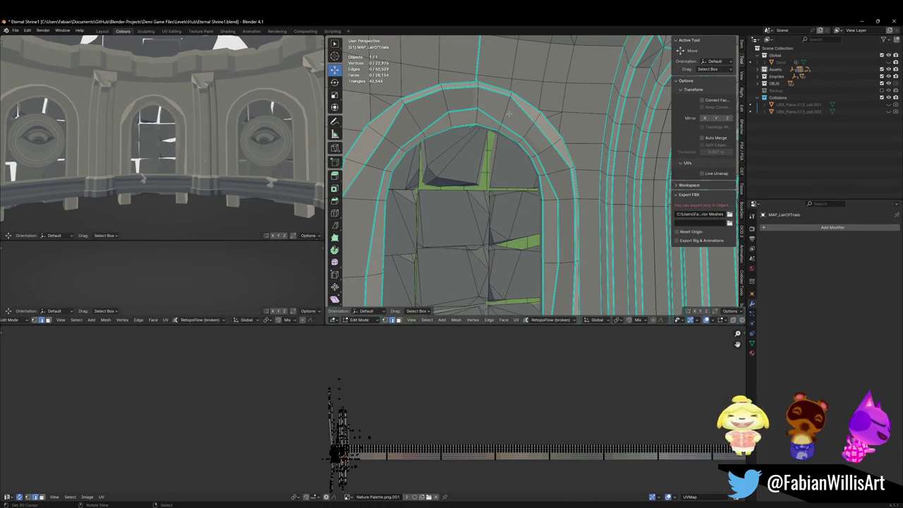
key(g)
key(g)
click(535, 142)
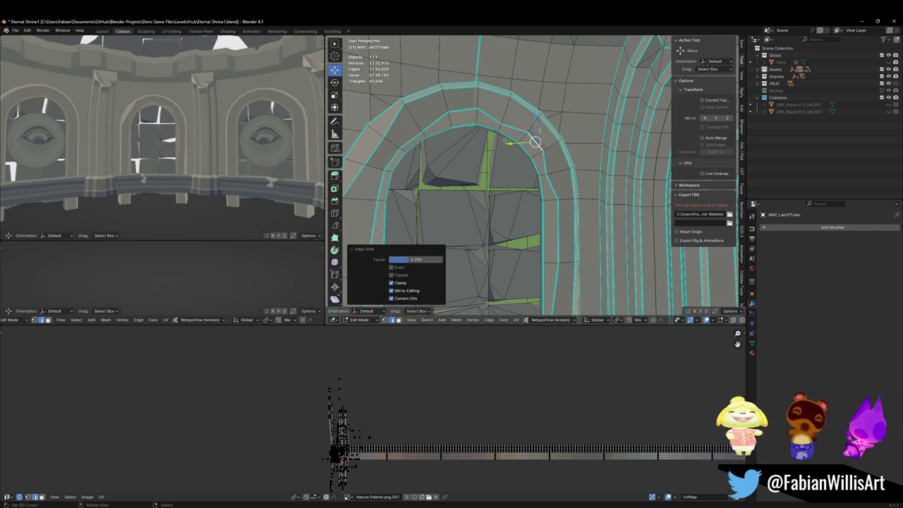
Shift the arch's face loop slightly along X and leave Edit Mode.
alt+click(510, 186)
key(g)
key(x)
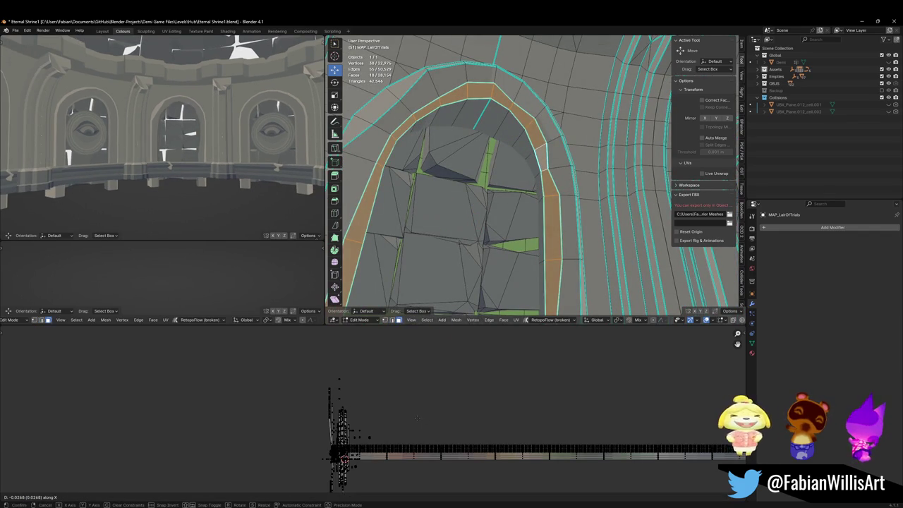
click(391, 414)
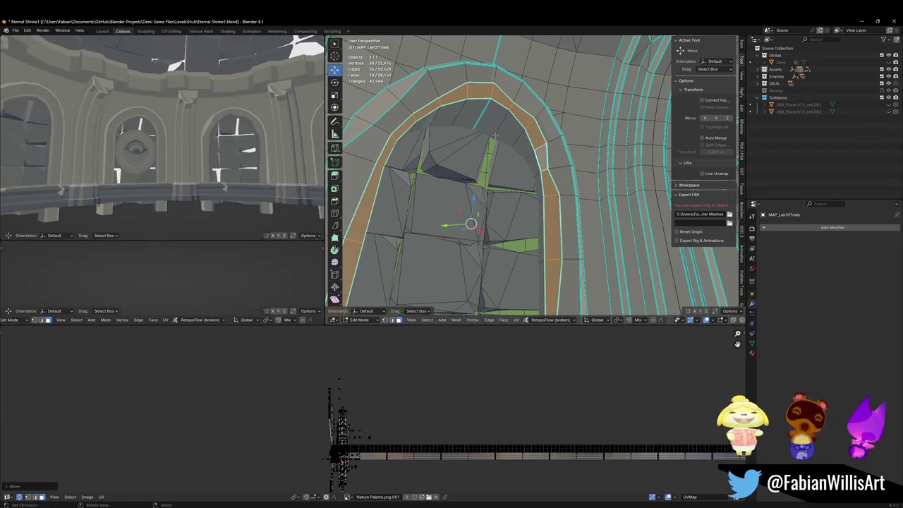
scroll(536, 169, down, 5)
key(Tab)
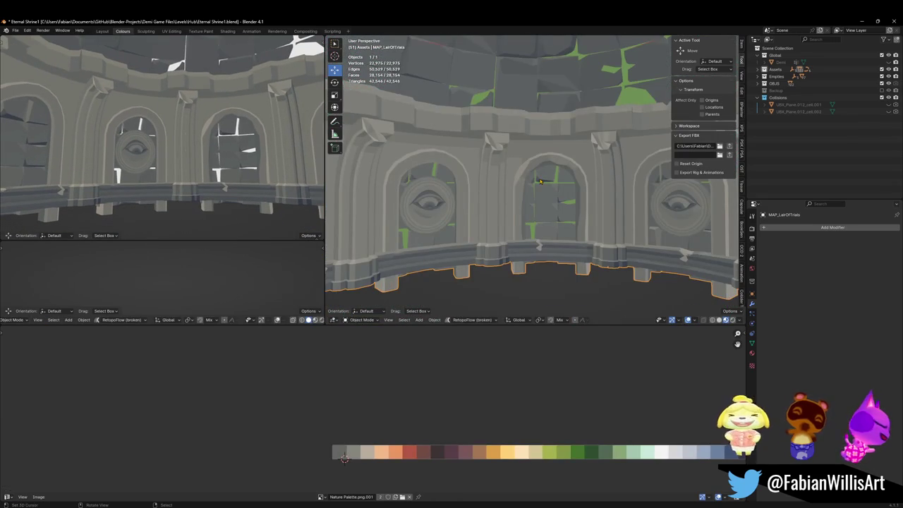
Exit local view, select the floor and upper ring objects, and return to Unity.
key(KP_Divide)
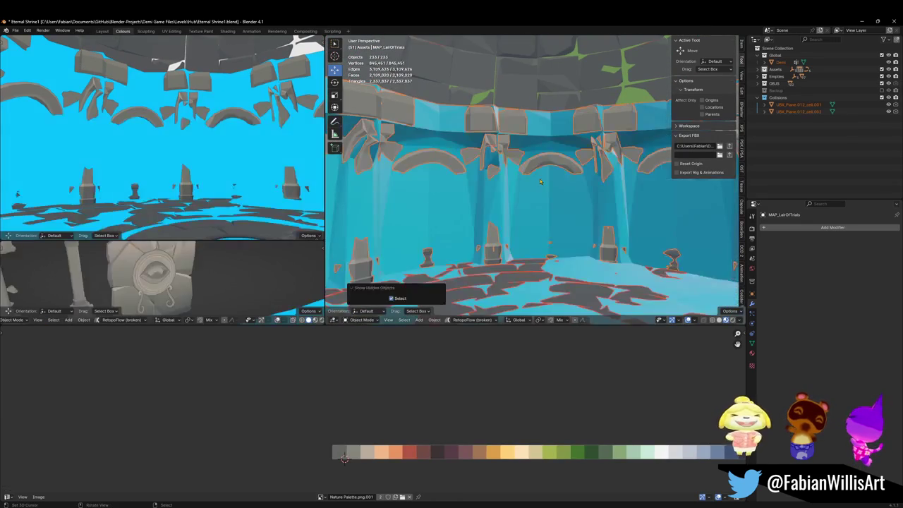
click(536, 110)
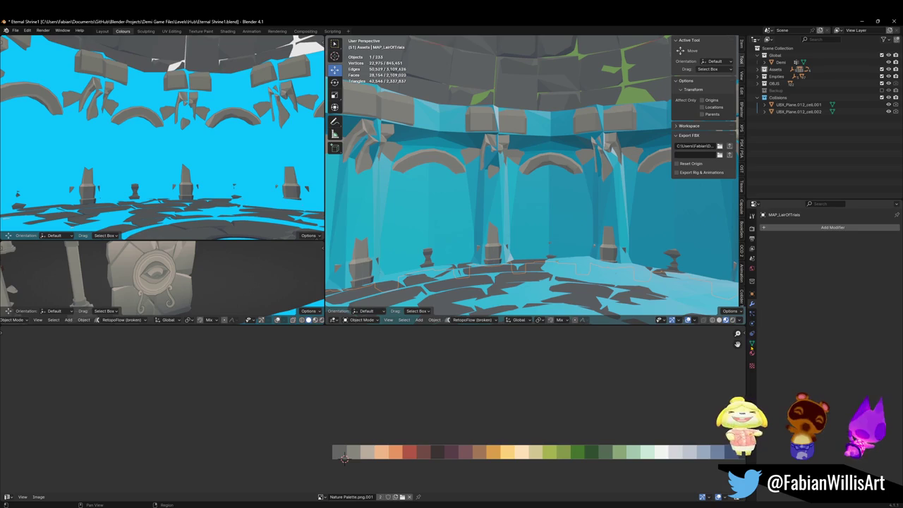
key(ctrl+KP_Add)
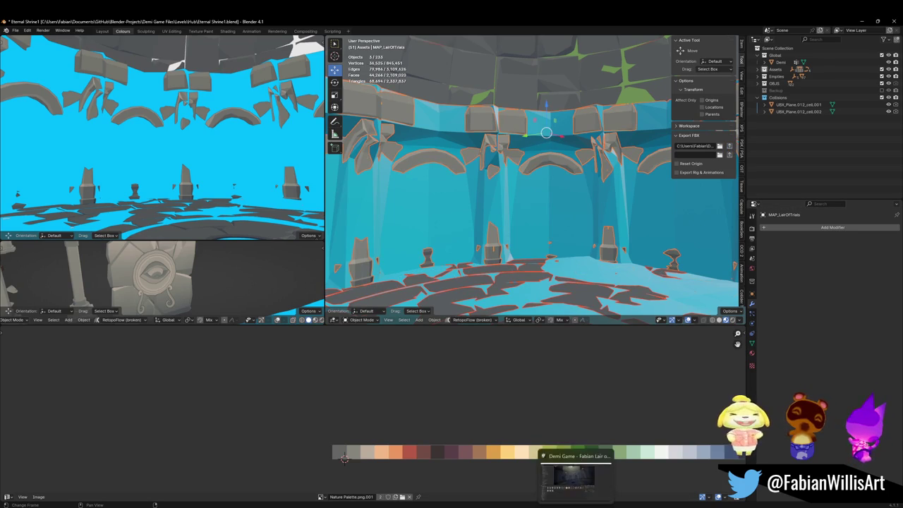
click(576, 476)
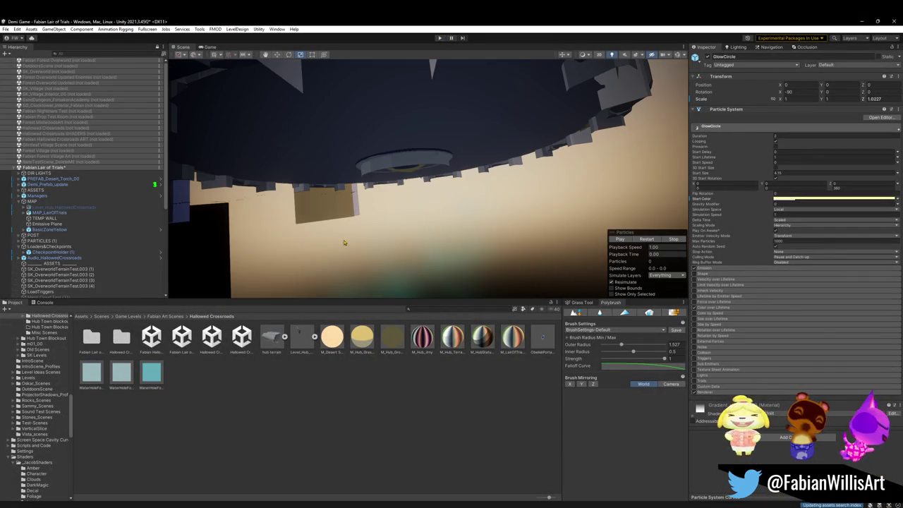
Scale the MAP_LairOfTrials room mesh up uniformly to about 1.26.
mouse_move(344, 242)
mouse_down()
mouse_move(413, 167)
mouse_move(426, 183)
mouse_move(418, 182)
mouse_up()
click(416, 182)
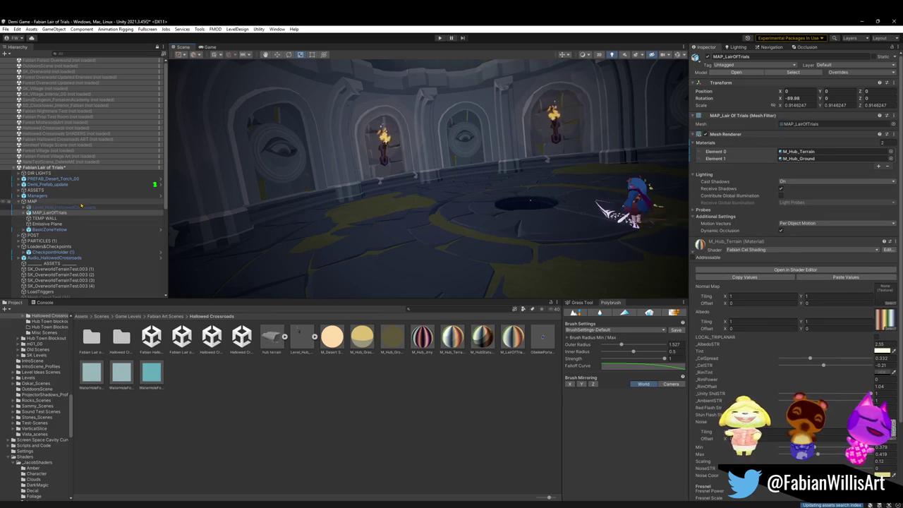
key(t)
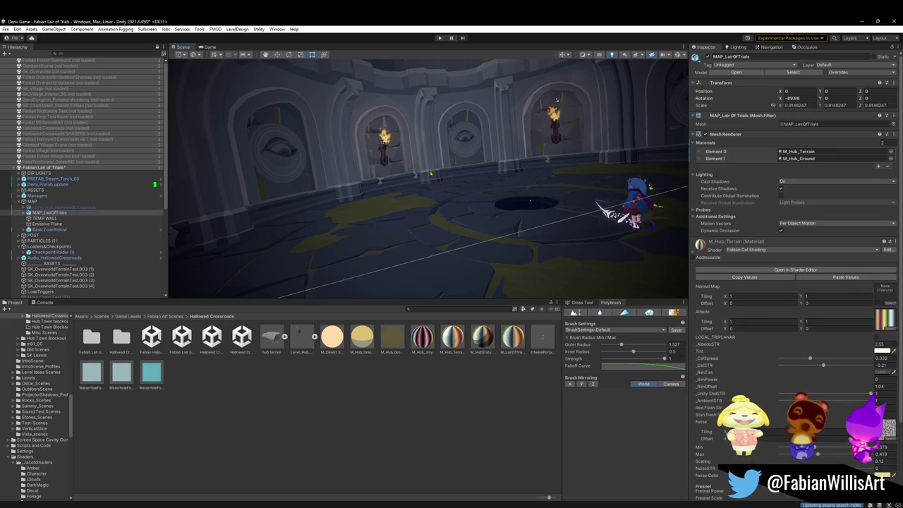
drag(514, 184, 454, 146)
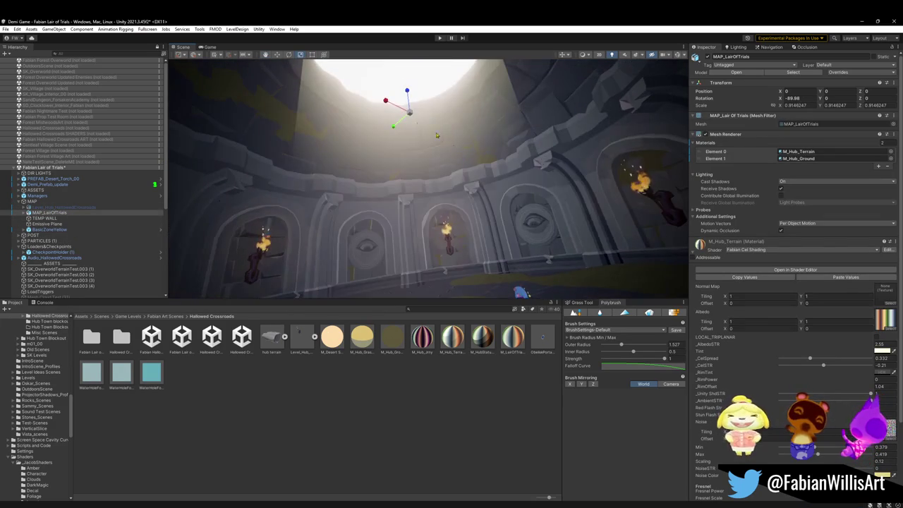
drag(403, 115, 421, 112)
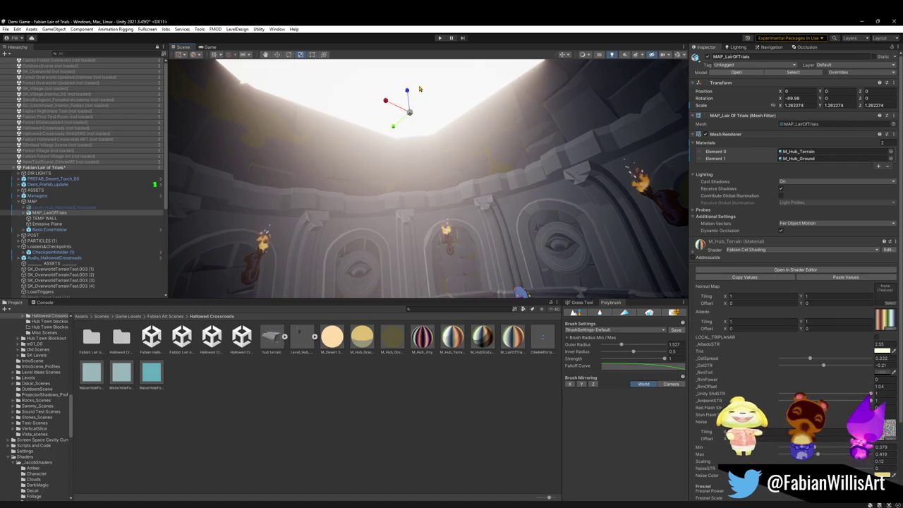
Raise the Emissive Plane higher in the ceiling opening.
click(419, 89)
click(395, 136)
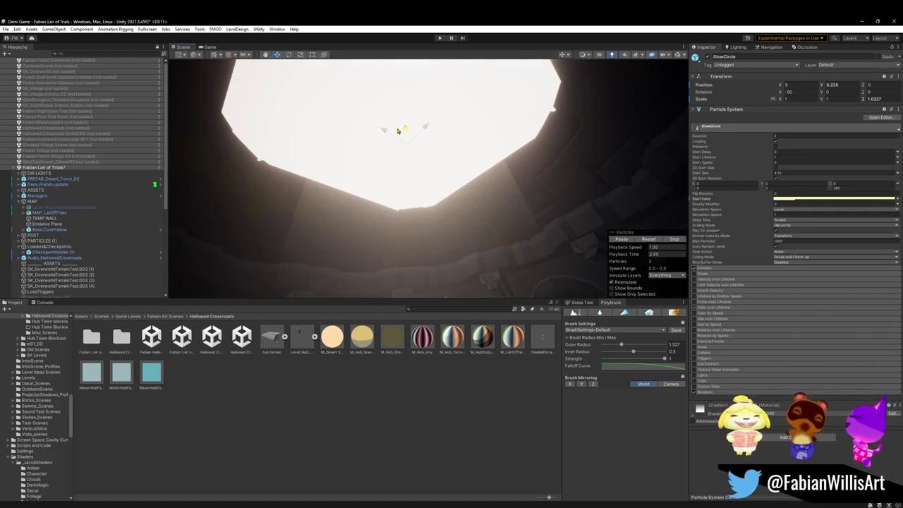
click(271, 124)
drag(404, 114, 403, 106)
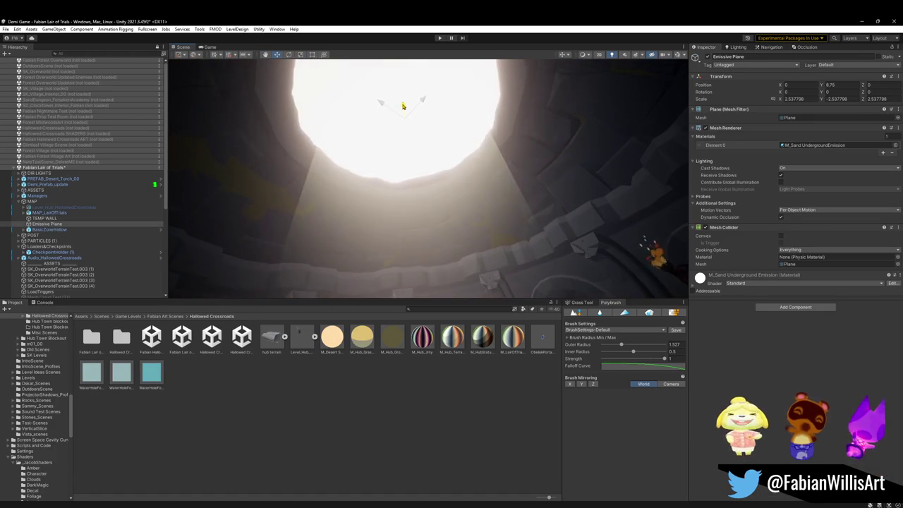
Resize BasicZoneYellow to 6.96 × -13.23 × 6.96 at Y 13.97.
click(343, 198)
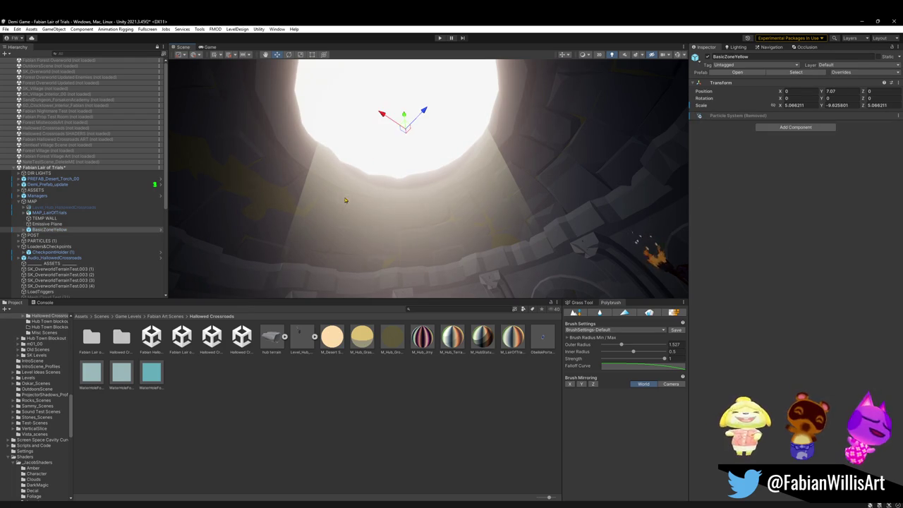
mouse_move(408, 130)
mouse_down()
mouse_move(411, 86)
mouse_move(425, 124)
mouse_move(407, 242)
mouse_move(421, 207)
mouse_move(486, 206)
mouse_up()
key(alt)
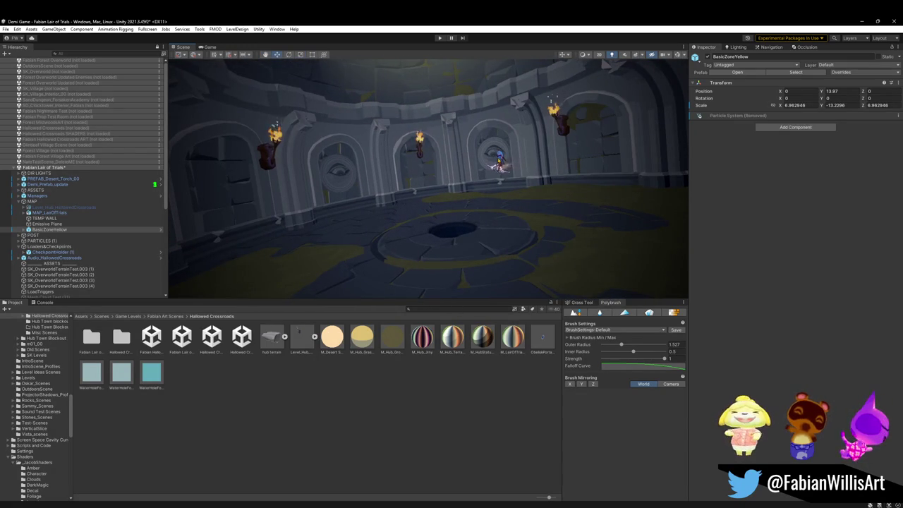
click(64, 180)
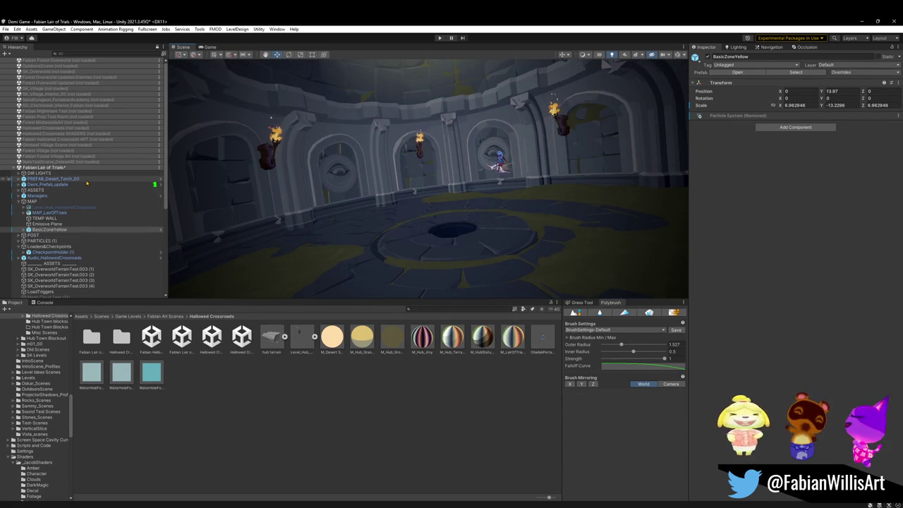
Drop the M_LairOfTrials material onto the floor around the central hole.
click(70, 185)
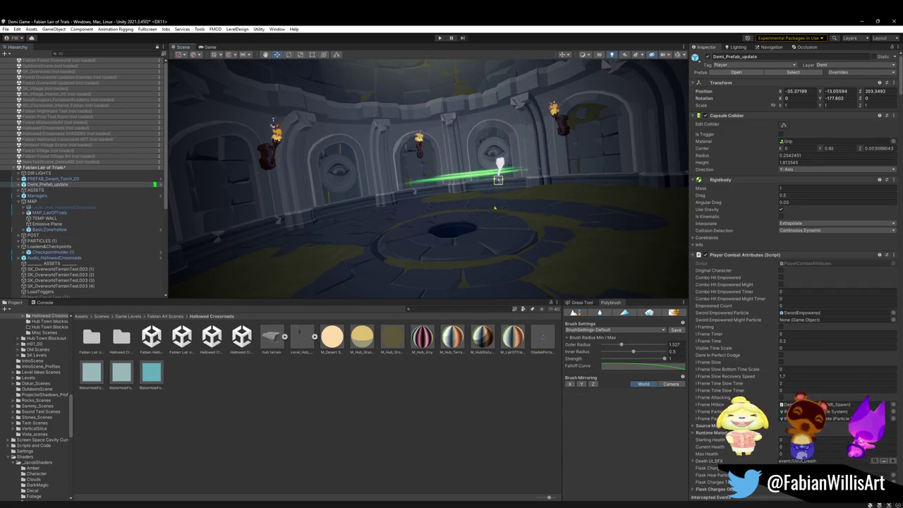
click(453, 346)
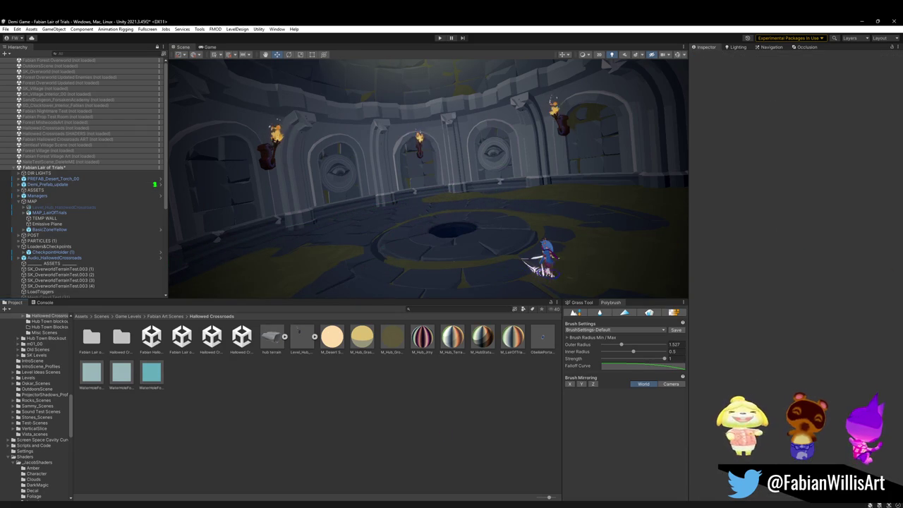
mouse_move(356, 221)
mouse_down()
mouse_move(415, 189)
mouse_move(381, 184)
mouse_move(460, 189)
mouse_up()
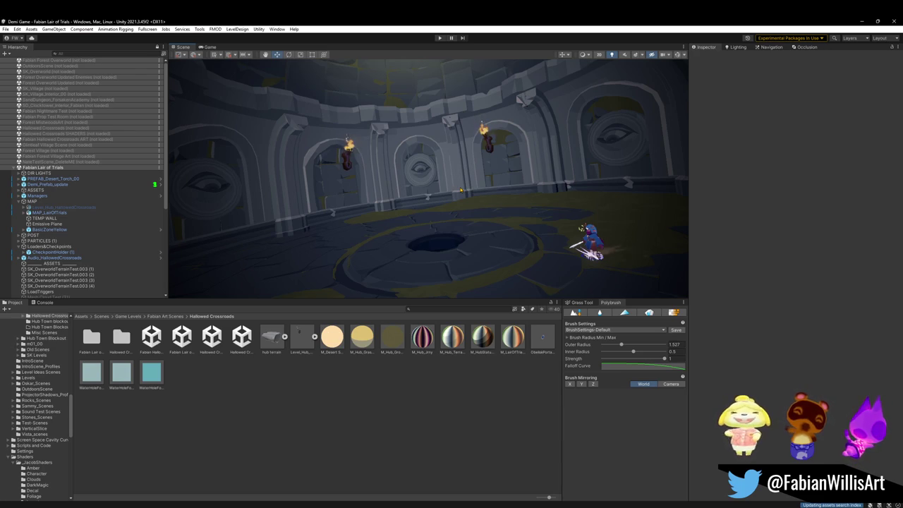
drag(374, 185, 518, 178)
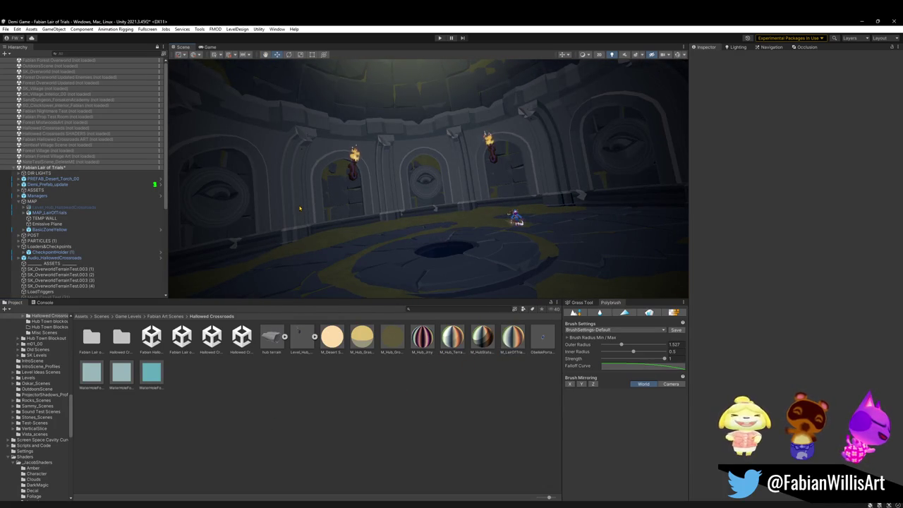
drag(504, 326, 404, 271)
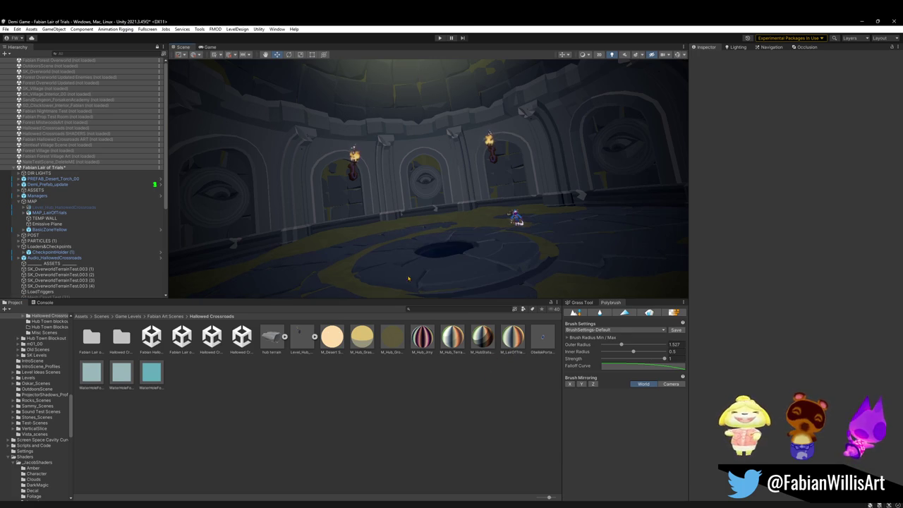
mouse_move(504, 336)
mouse_down()
mouse_move(398, 279)
mouse_move(317, 161)
mouse_move(360, 163)
mouse_move(376, 178)
mouse_move(364, 191)
mouse_move(225, 186)
mouse_move(284, 173)
mouse_up()
Select the chamber's wall torches and move the view closer to inspect them.
click(346, 145)
mouse_move(264, 153)
mouse_down()
mouse_move(385, 183)
mouse_move(414, 149)
mouse_move(461, 146)
mouse_move(473, 180)
mouse_up()
click(476, 194)
click(475, 206)
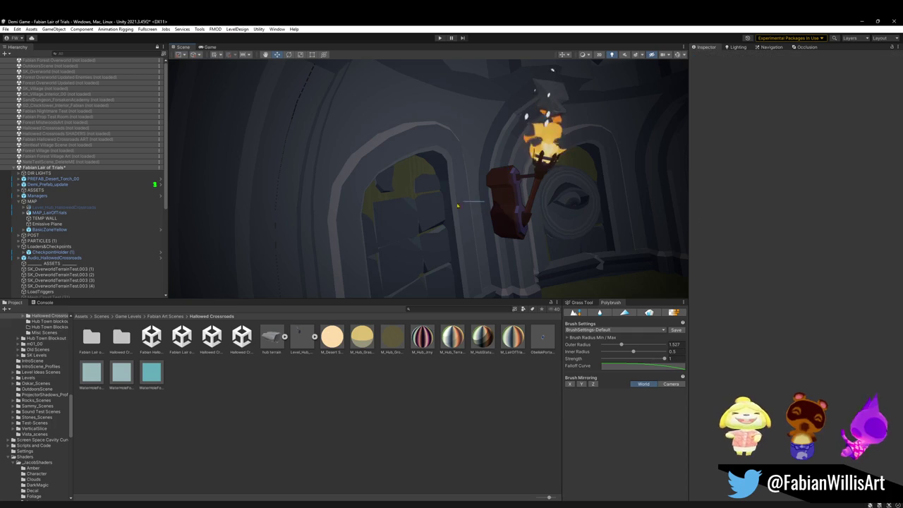
click(489, 199)
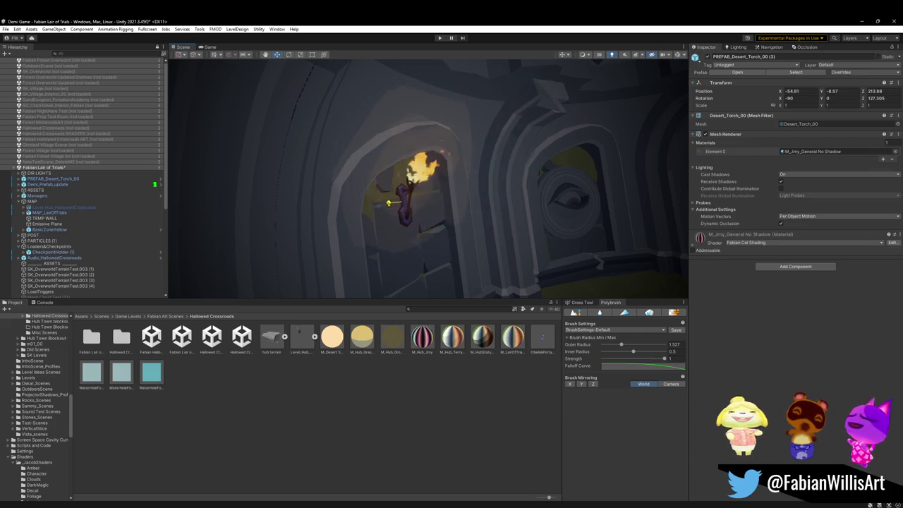
drag(402, 207, 484, 203)
click(416, 198)
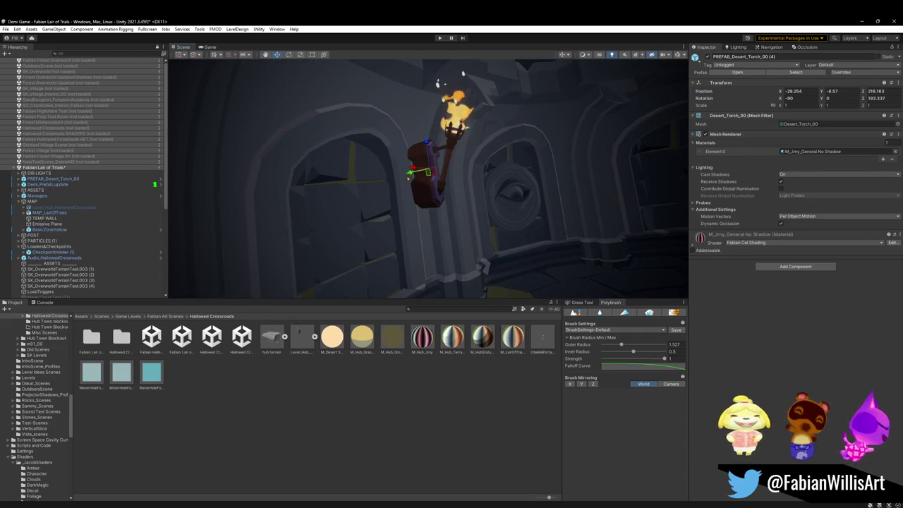
mouse_move(321, 197)
mouse_down()
mouse_move(421, 204)
mouse_move(406, 196)
mouse_move(420, 197)
mouse_up()
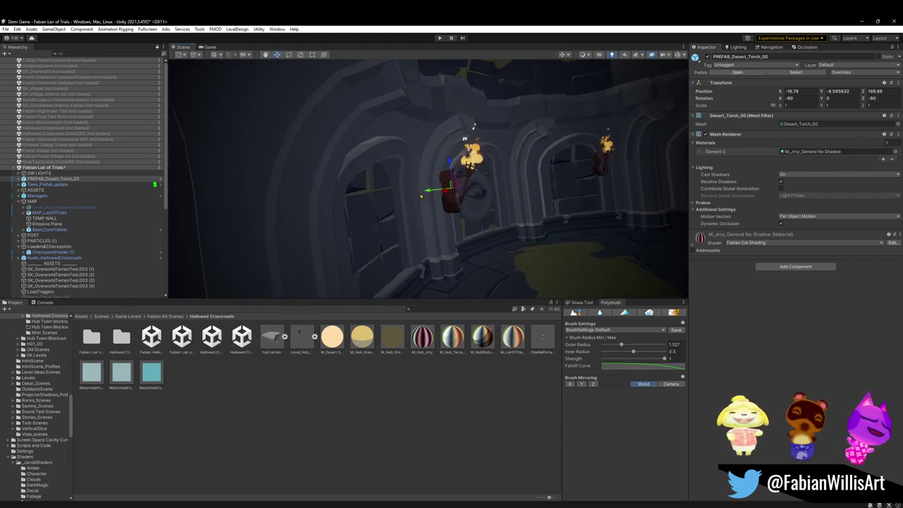
mouse_move(344, 203)
mouse_down()
mouse_move(451, 185)
mouse_move(433, 187)
mouse_move(509, 202)
mouse_move(487, 192)
mouse_up()
click(452, 187)
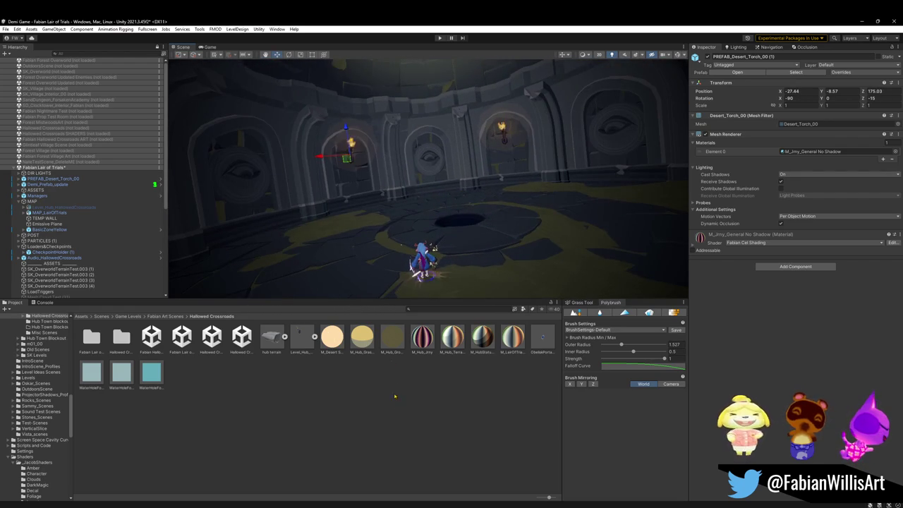
click(394, 385)
mouse_move(423, 187)
mouse_down()
mouse_move(497, 155)
mouse_move(458, 206)
mouse_move(390, 253)
mouse_up()
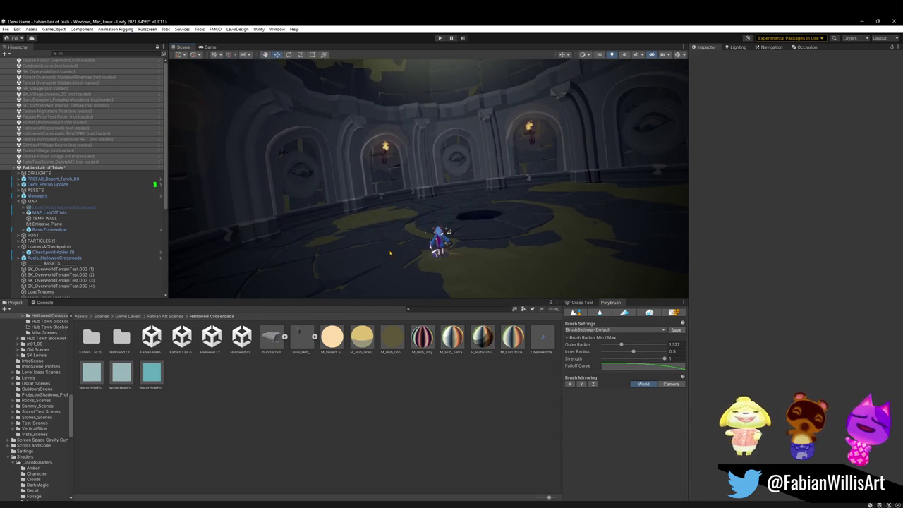
click(397, 342)
click(881, 172)
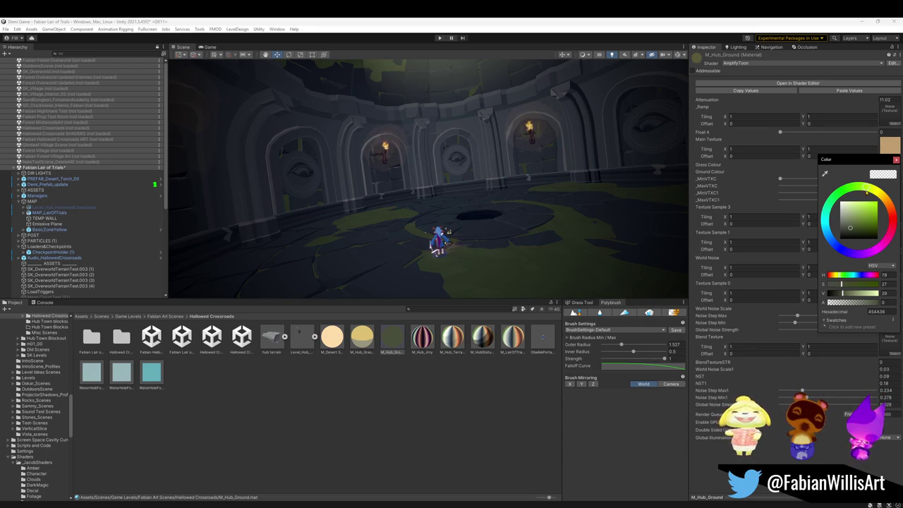
Duplicate M_Hub_Ground as M_LairOfTrialsGround and set its Ground Colour to dark mossy green, hue 80.
mouse_move(613, 173)
mouse_down()
mouse_move(447, 173)
mouse_move(404, 160)
mouse_move(392, 183)
mouse_move(455, 160)
mouse_up()
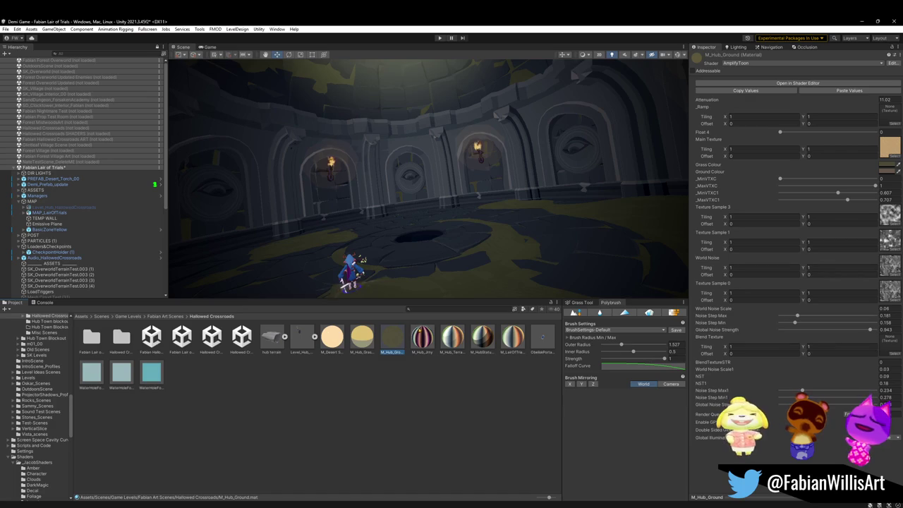
drag(464, 216, 459, 213)
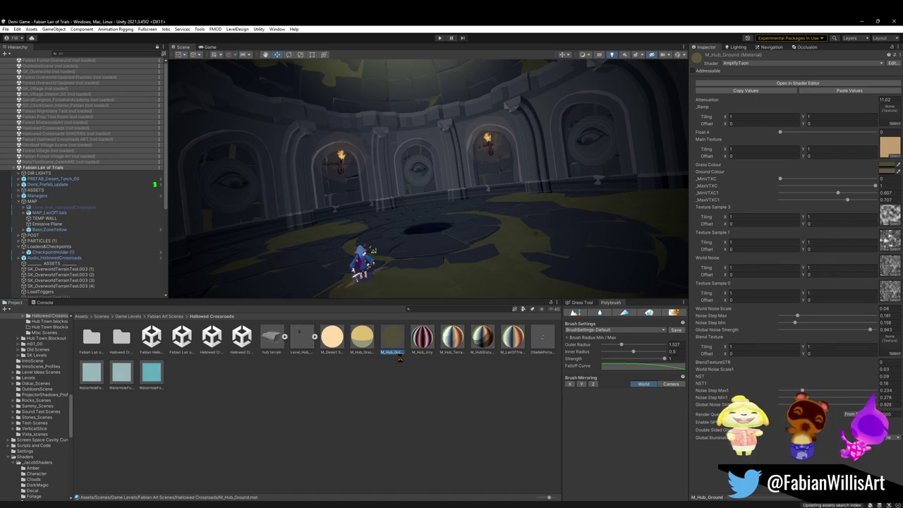
key(ctrl+d)
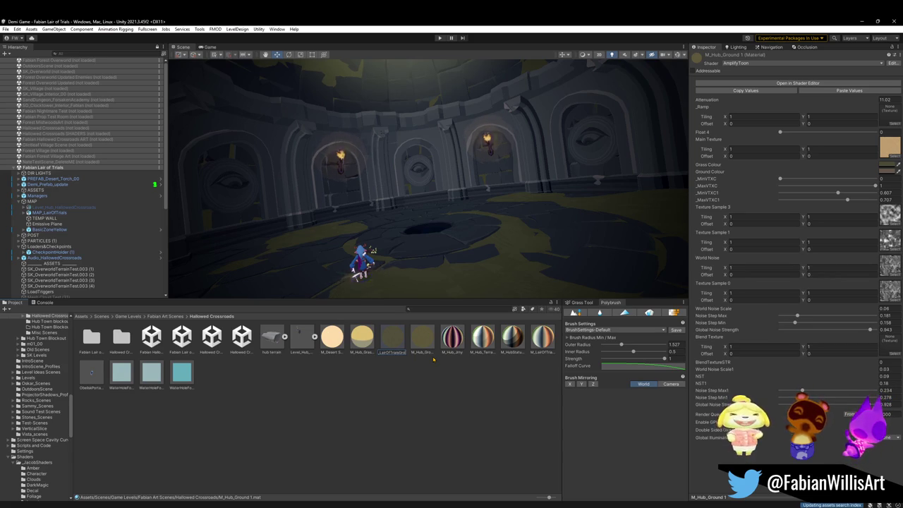
key(Return)
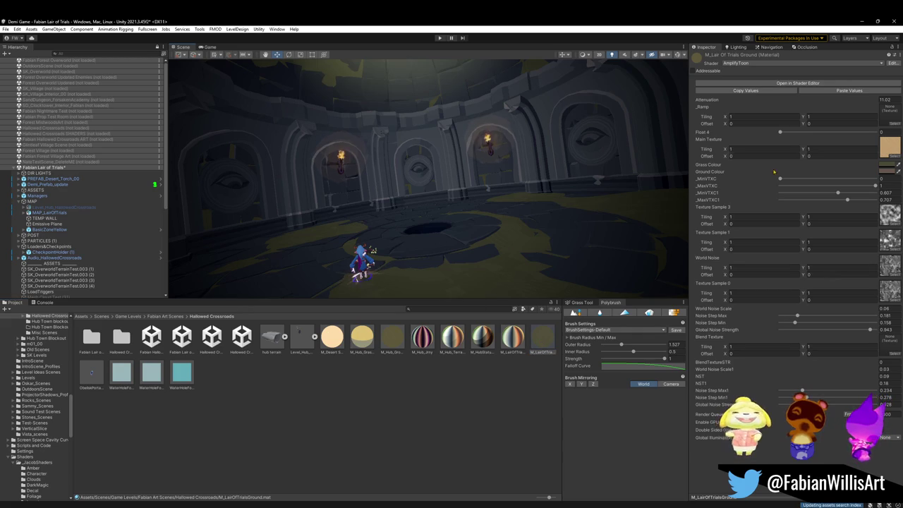
click(885, 172)
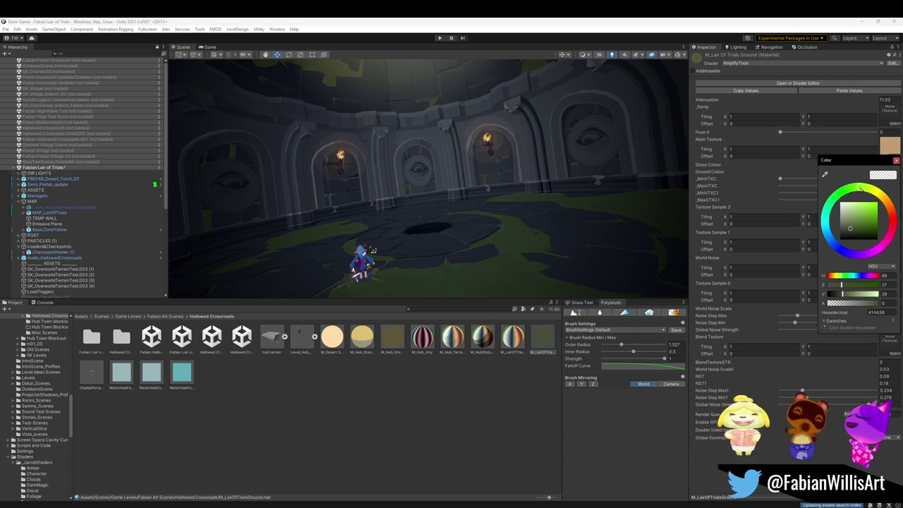
Deselect the material and orbit to check the green floor under the domed skylight.
mouse_move(578, 176)
mouse_down()
mouse_move(536, 211)
mouse_move(543, 219)
mouse_up()
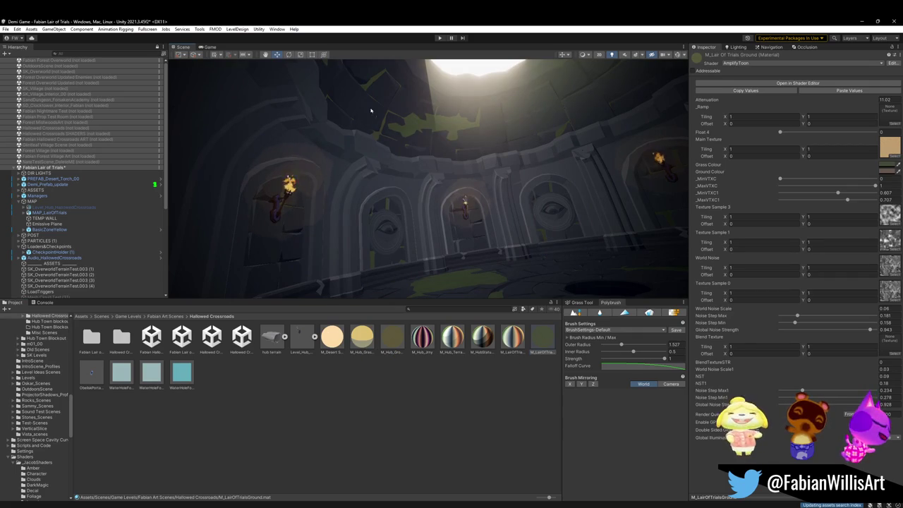
click(411, 399)
mouse_move(416, 176)
mouse_down()
mouse_move(421, 215)
mouse_move(395, 211)
mouse_up()
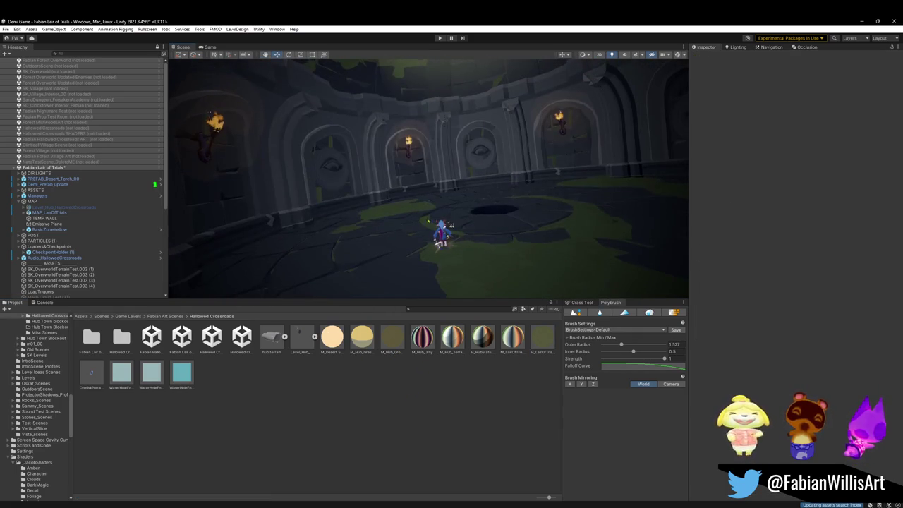
mouse_move(461, 222)
mouse_down()
mouse_move(484, 207)
mouse_move(548, 228)
mouse_move(526, 207)
mouse_move(604, 115)
mouse_up()
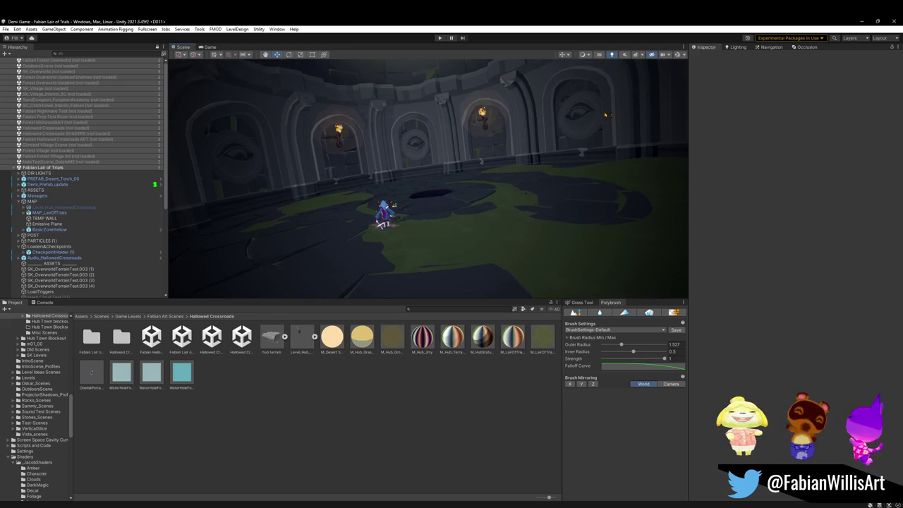
Clear and rebake the navigation mesh for the new floor.
click(765, 47)
click(855, 179)
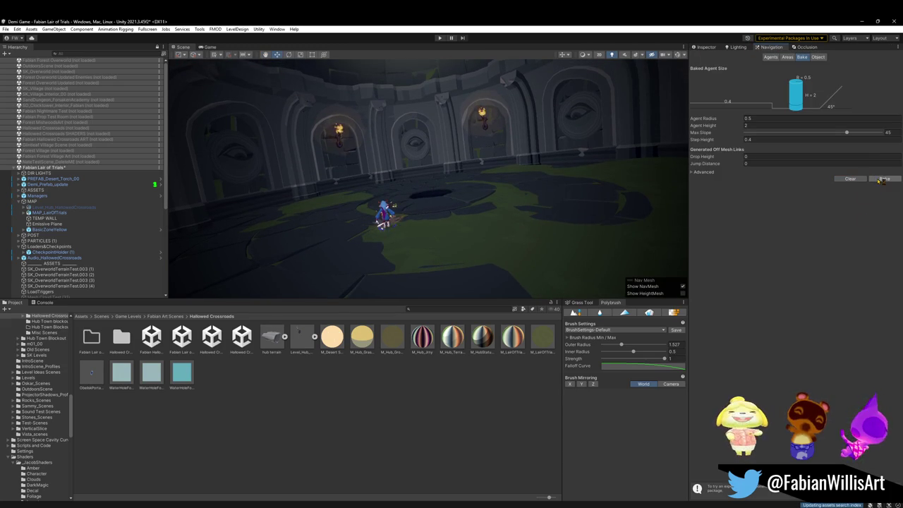
click(882, 179)
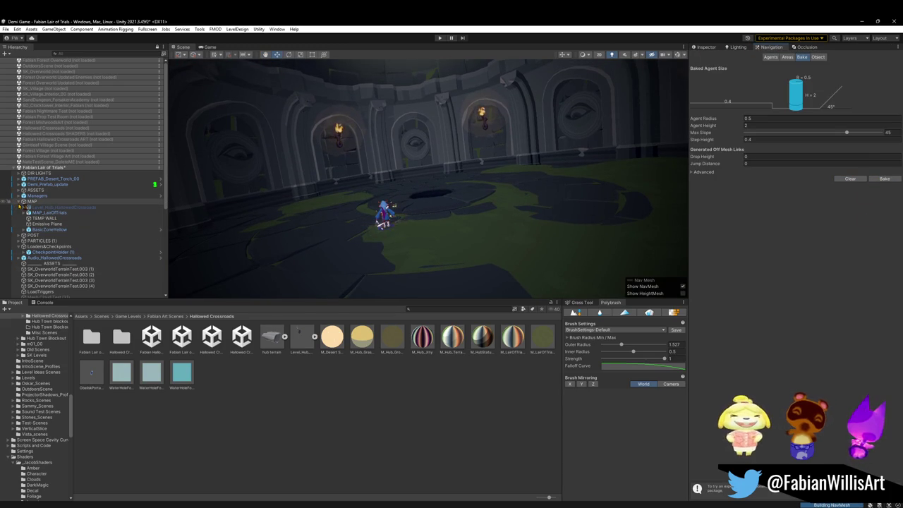
Delete the Air Dust (2) and Wind Lines effects from the PARTICLES group.
click(19, 202)
click(45, 212)
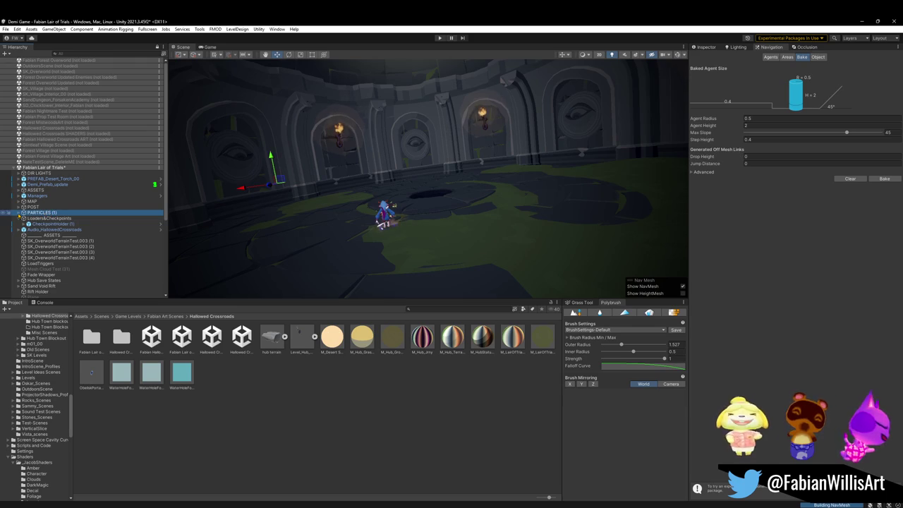
click(19, 212)
click(20, 218)
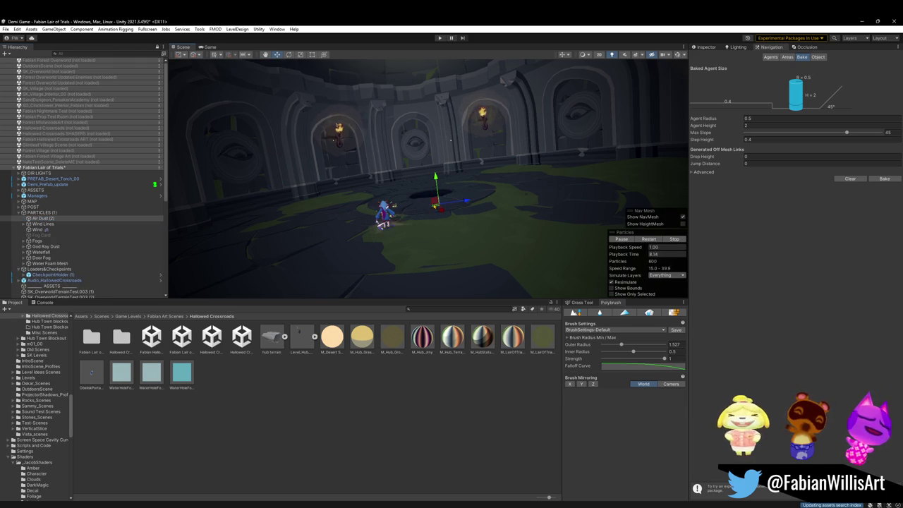
key(Delete)
click(43, 218)
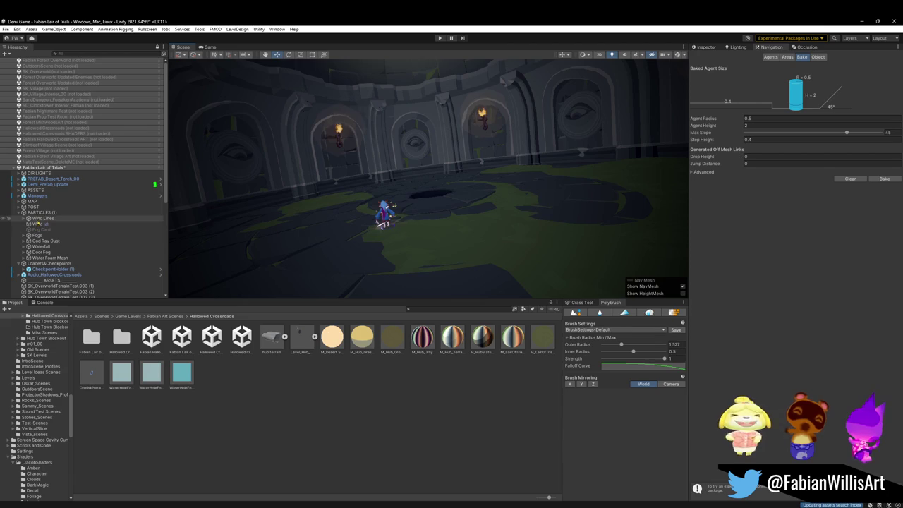
key(Delete)
Move the Wind object lower and raise its MagicaDirectionalWind Main strength to 60.5.
click(39, 219)
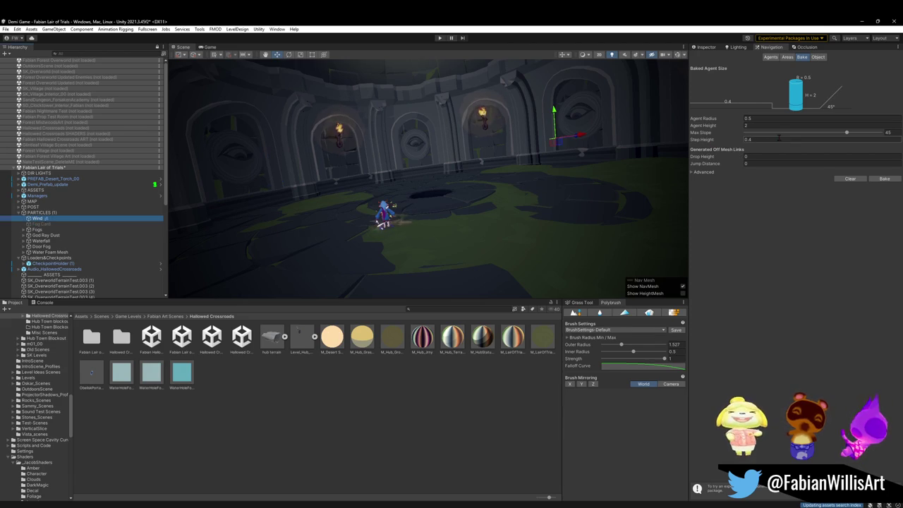
drag(428, 181, 438, 220)
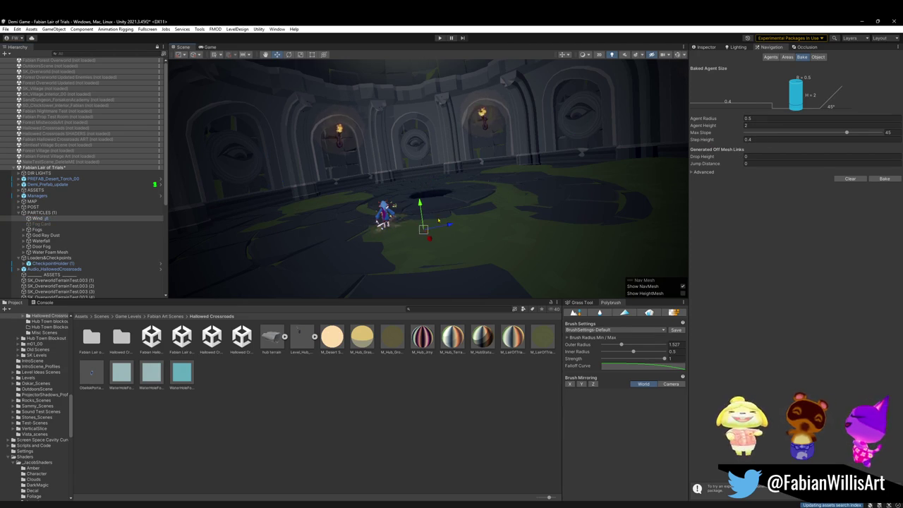
click(677, 55)
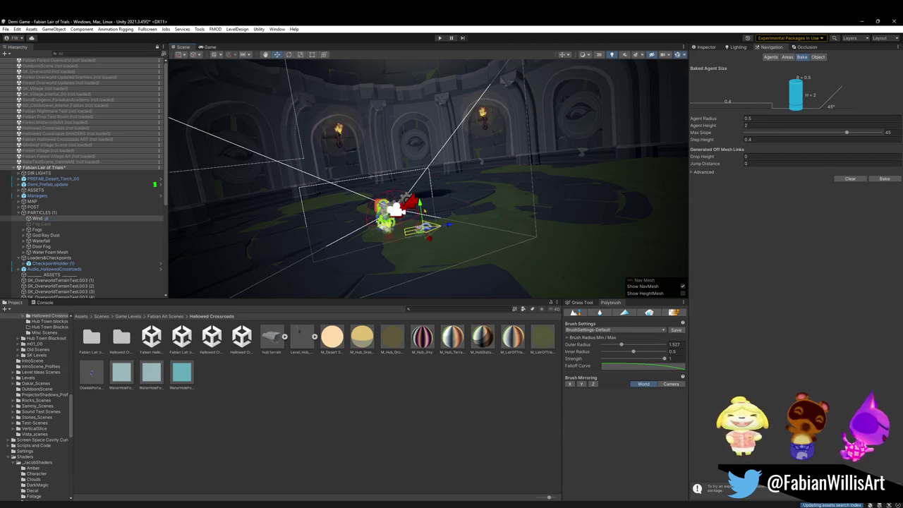
click(718, 47)
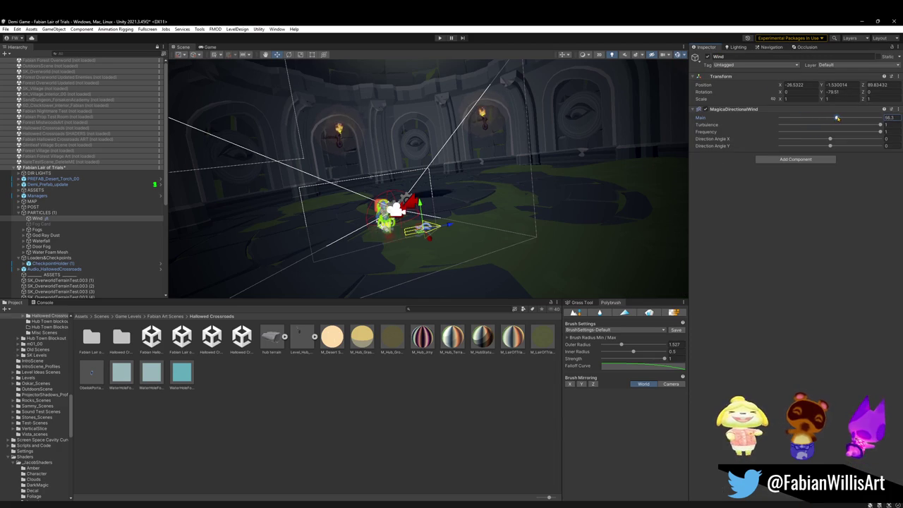
click(676, 55)
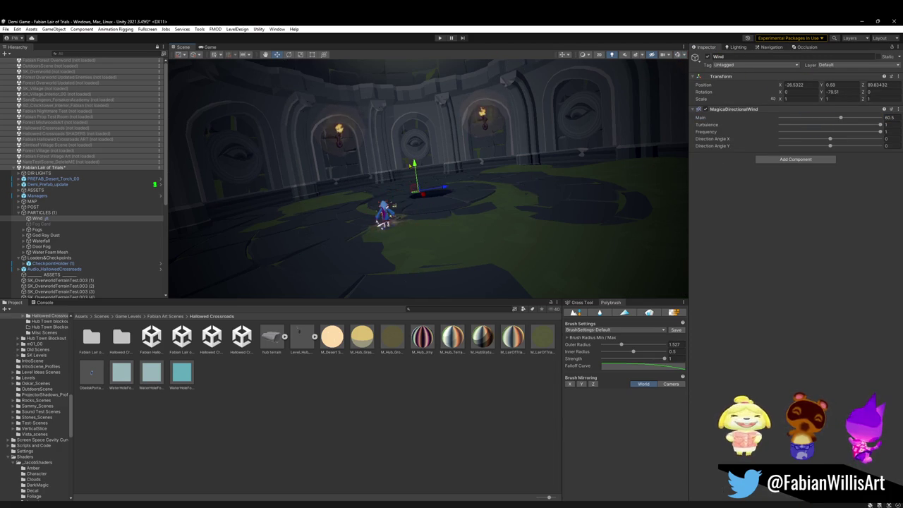
click(37, 229)
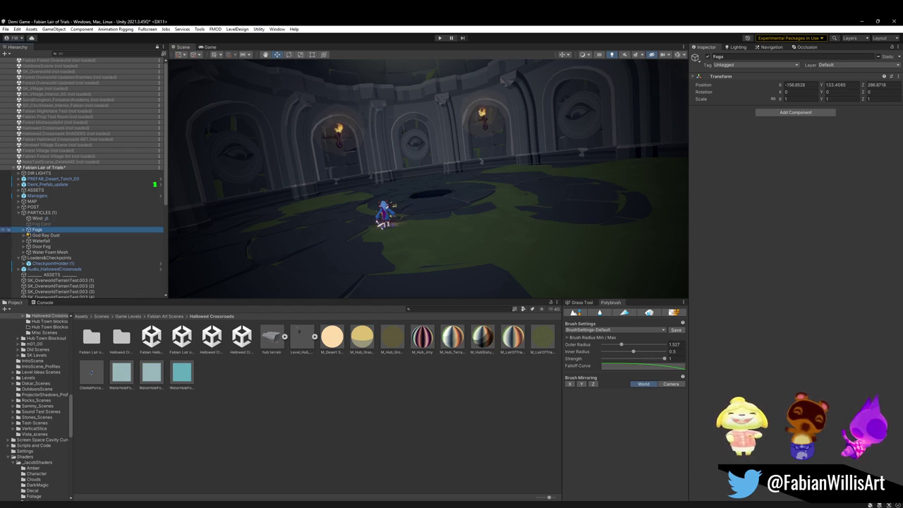
Delete the Fogs group, including the FogCalmWhite (11) emitter.
click(23, 229)
click(53, 234)
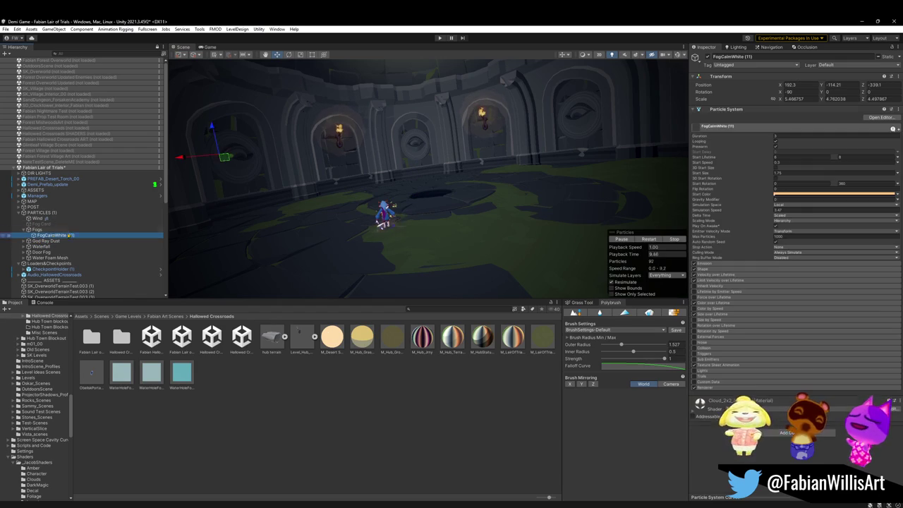
mouse_move(423, 185)
mouse_down()
mouse_move(397, 202)
mouse_move(197, 262)
mouse_up()
mouse_move(119, 269)
mouse_down()
mouse_move(71, 267)
mouse_move(48, 235)
mouse_up()
key(Delete)
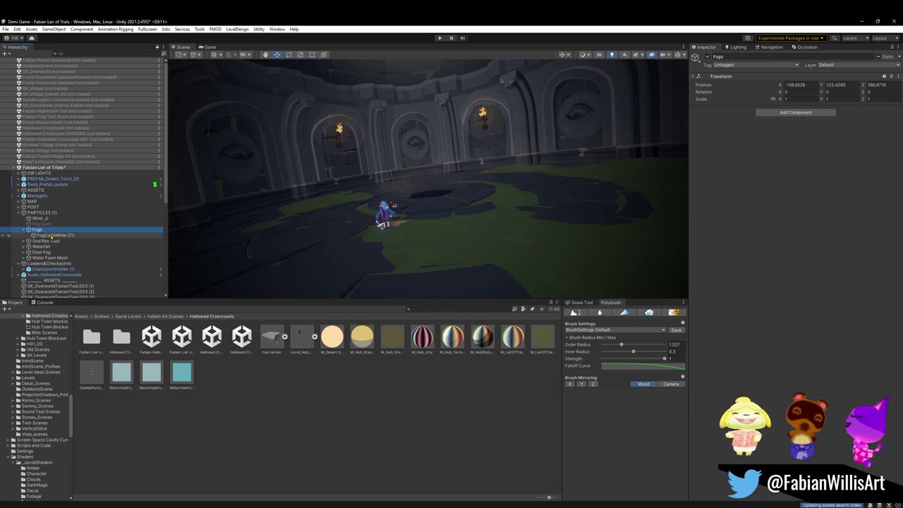
Rotate the God Ray Dust emitter upward toward the skylight and orbit to check it.
click(23, 230)
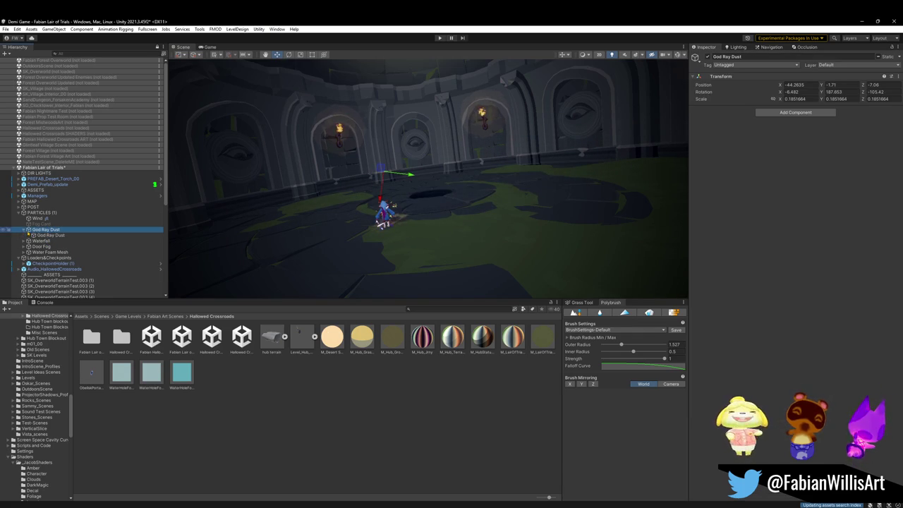
double_click(50, 235)
key(e)
mouse_move(410, 201)
mouse_down()
mouse_move(452, 129)
mouse_move(299, 175)
mouse_move(307, 174)
mouse_up()
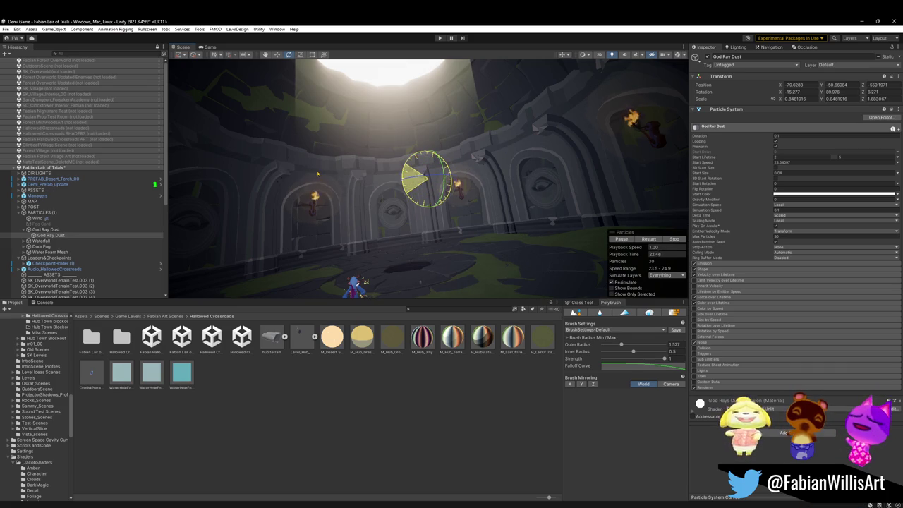
key(w)
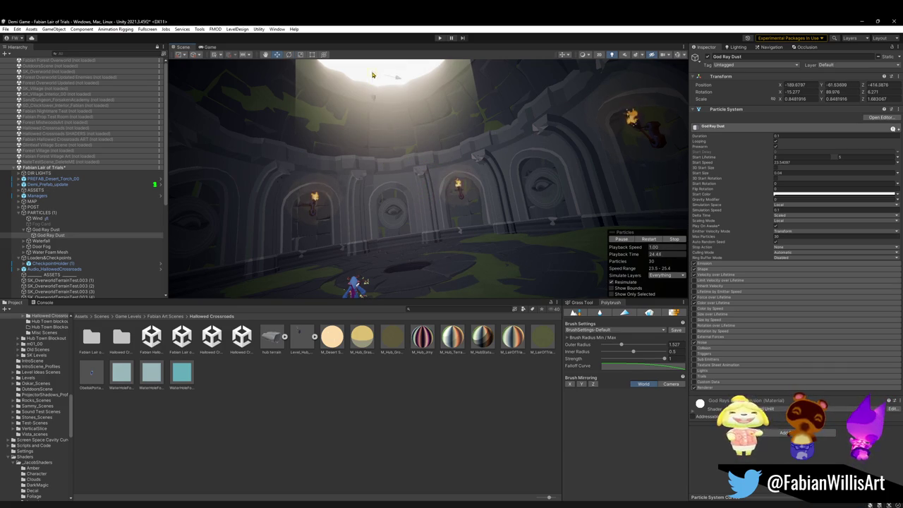
mouse_move(358, 128)
mouse_down()
mouse_move(373, 80)
mouse_move(388, 115)
mouse_move(362, 240)
mouse_move(368, 289)
mouse_move(353, 258)
mouse_move(383, 207)
mouse_move(395, 141)
mouse_up()
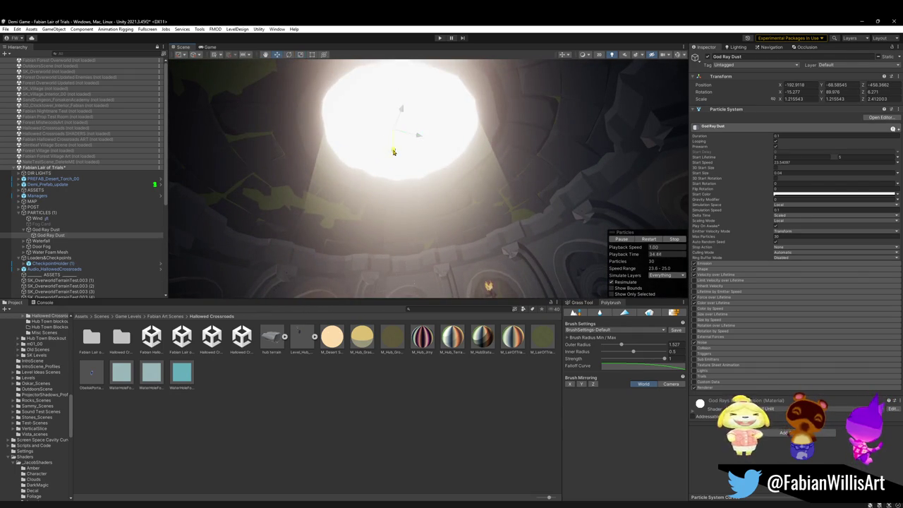
mouse_move(395, 195)
mouse_down()
mouse_move(397, 233)
mouse_move(395, 176)
mouse_move(399, 202)
mouse_move(452, 147)
mouse_move(504, 137)
mouse_move(488, 148)
mouse_move(487, 183)
mouse_up()
Raise the dust's start-colour alpha and scale the God Ray Dust emitter to about 3.59.
click(836, 194)
drag(812, 335, 816, 335)
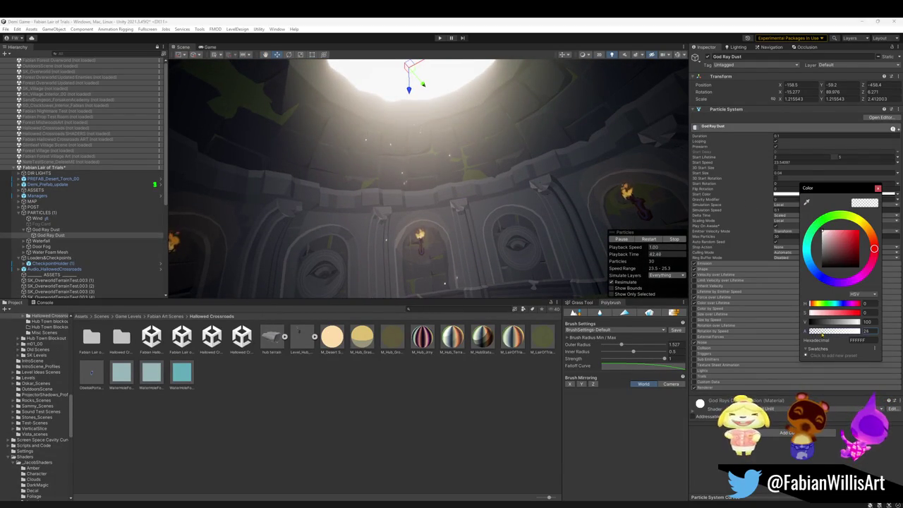
mouse_move(551, 169)
mouse_down()
mouse_move(414, 129)
mouse_move(420, 103)
mouse_move(497, 106)
mouse_up()
key(r)
drag(494, 113, 451, 164)
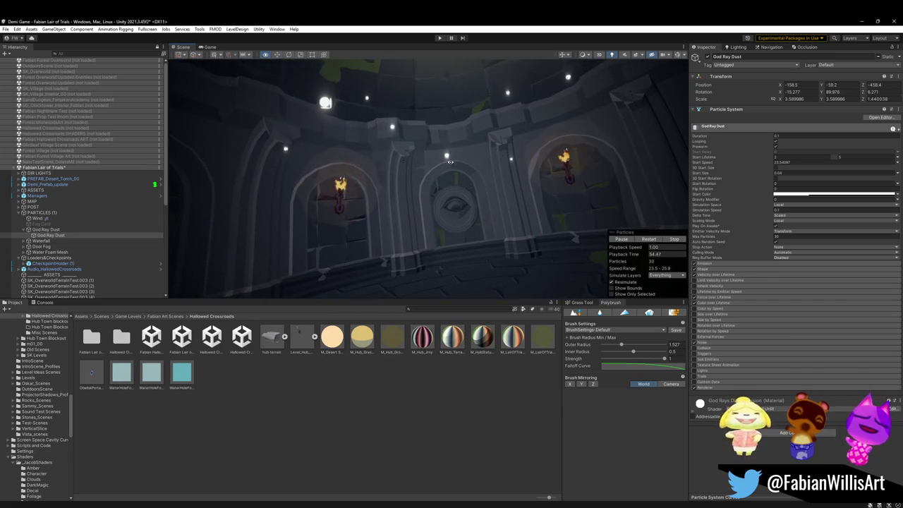
Set the particle Renderer's mesh to Cube.
click(714, 387)
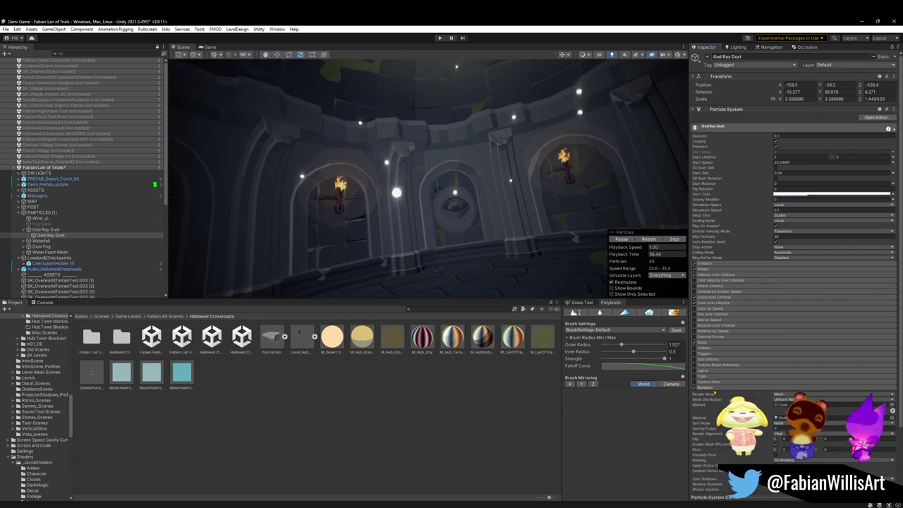
scroll(718, 391, down, 3)
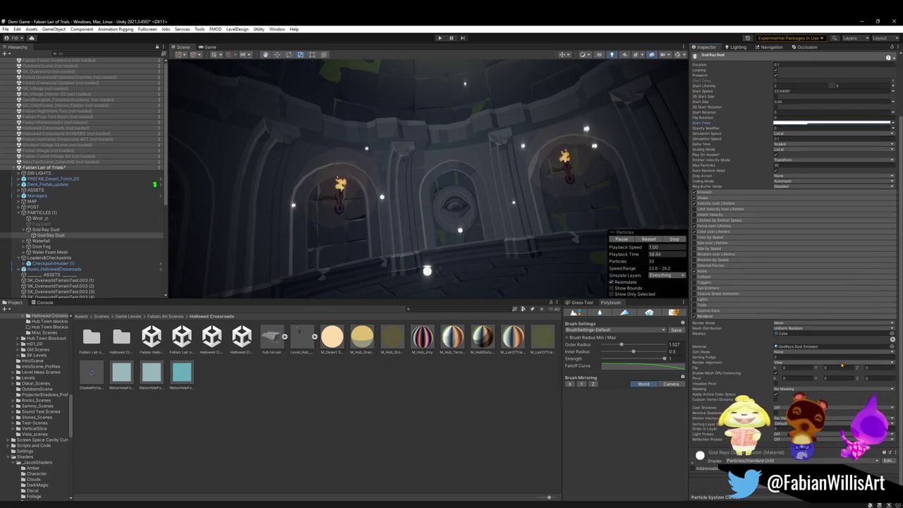
click(892, 334)
key(Return)
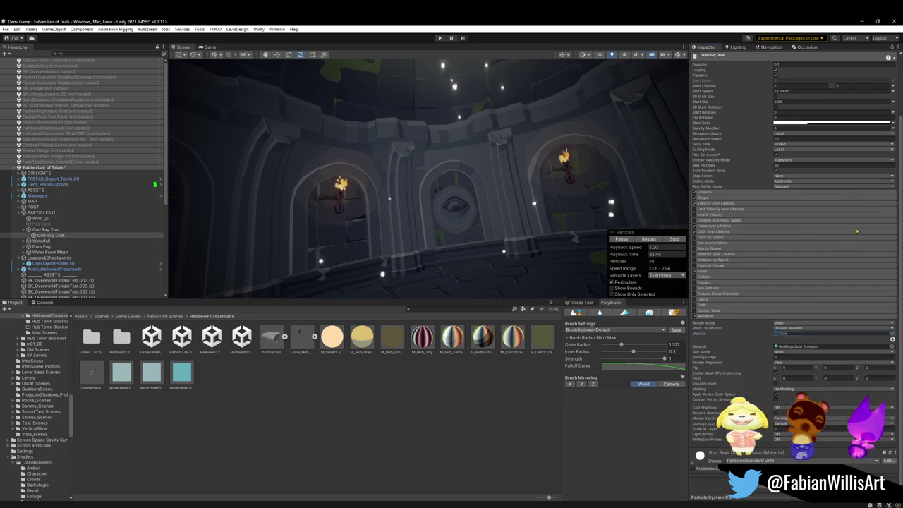
click(804, 322)
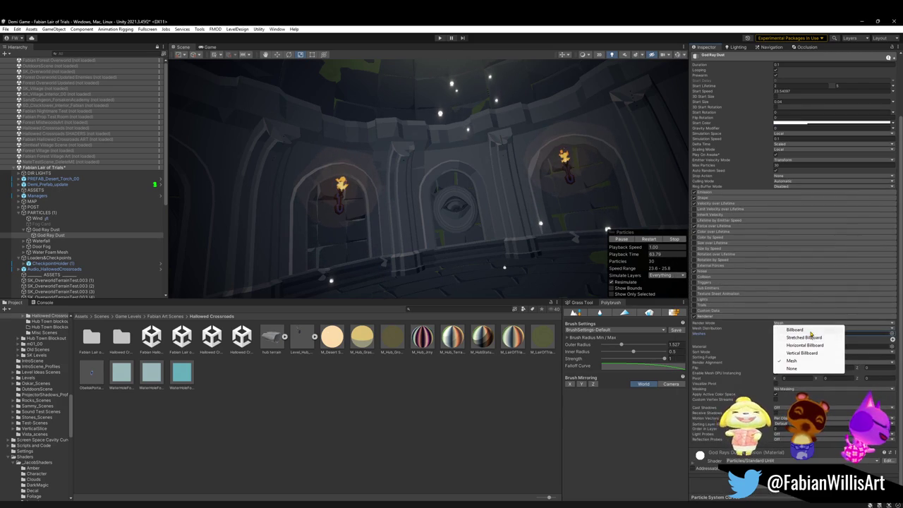
Set the God Ray Dust render mode to Billboard and orbit to inspect the dome.
click(811, 330)
mouse_move(487, 163)
mouse_down()
mouse_move(522, 153)
mouse_move(562, 174)
mouse_move(536, 165)
mouse_move(533, 180)
mouse_move(528, 172)
mouse_up()
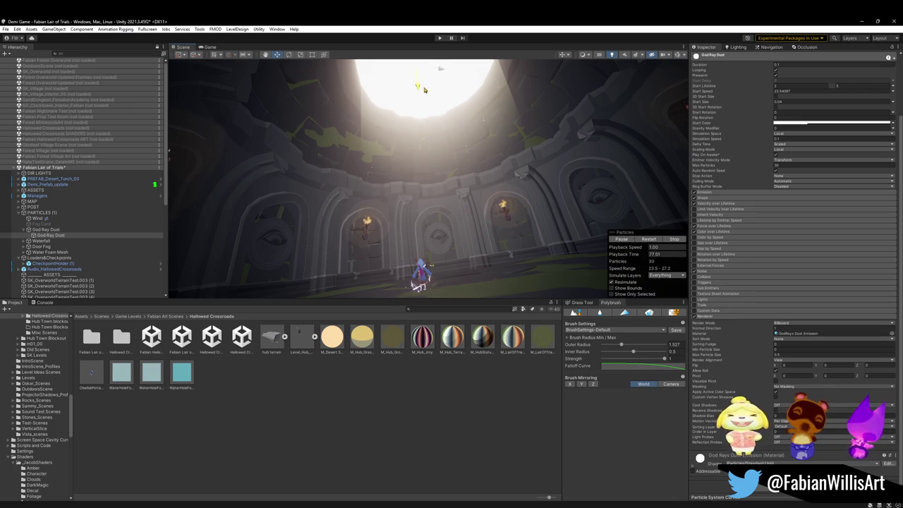
drag(421, 111, 464, 159)
drag(404, 139, 304, 154)
key(r)
mouse_move(378, 106)
mouse_down()
mouse_move(412, 177)
mouse_move(392, 152)
mouse_move(475, 168)
mouse_up()
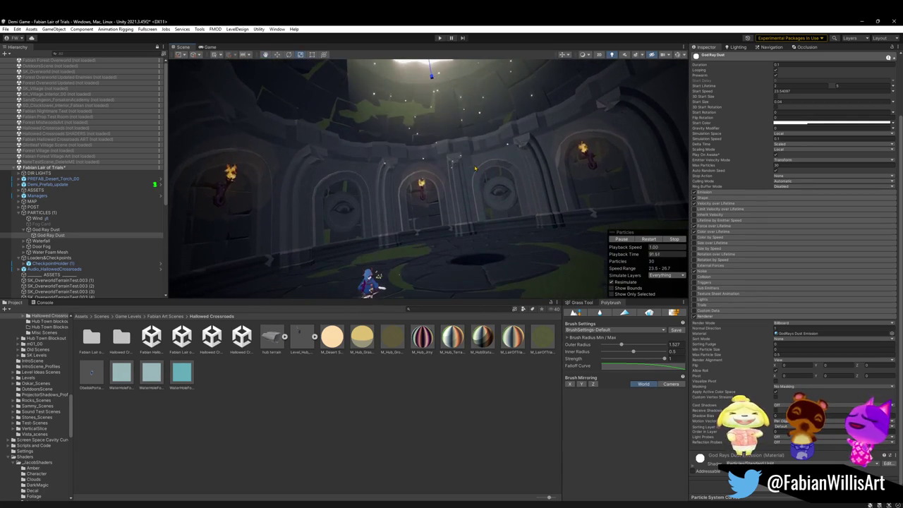
mouse_move(393, 204)
mouse_down()
mouse_move(399, 178)
mouse_move(433, 206)
mouse_up()
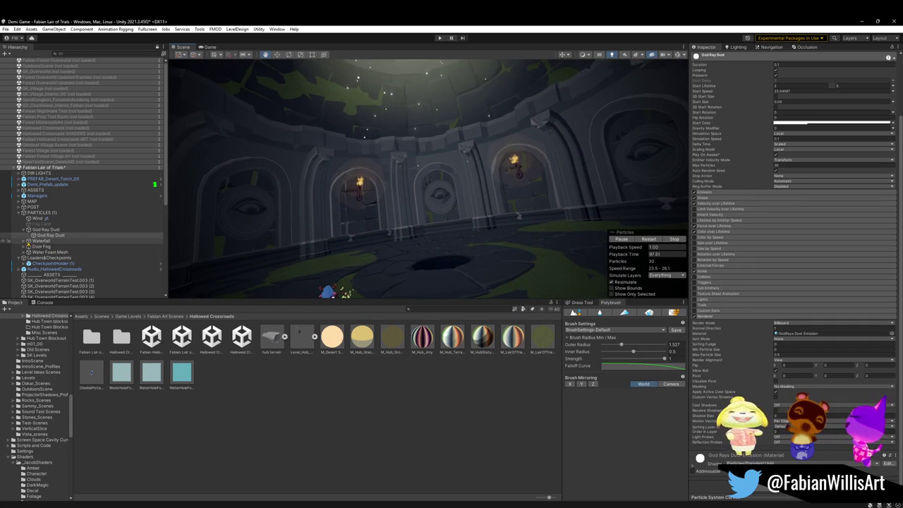
Delete the Waterfall and Door Fog effects from the PARTICLES group.
click(41, 241)
key(Delete)
click(42, 240)
key(Delete)
click(52, 241)
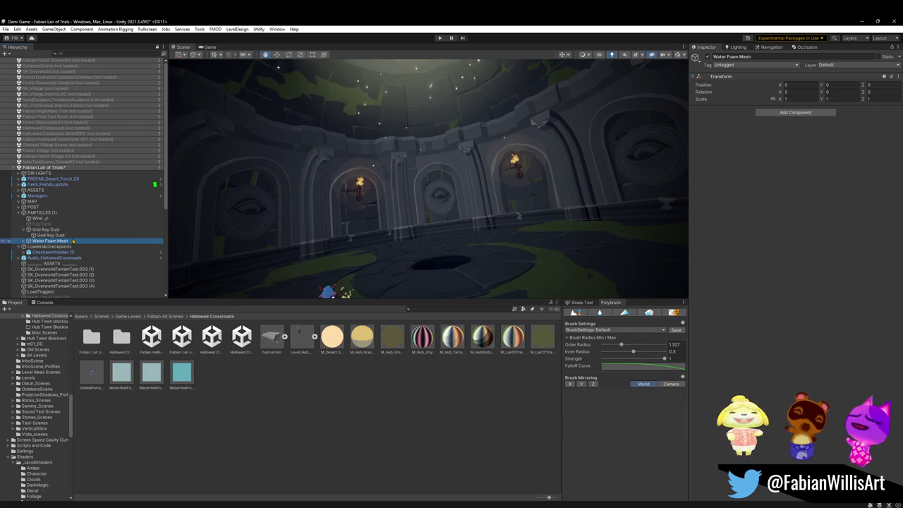
mouse_move(593, 224)
mouse_down()
mouse_move(428, 228)
mouse_move(425, 238)
mouse_move(497, 227)
mouse_up()
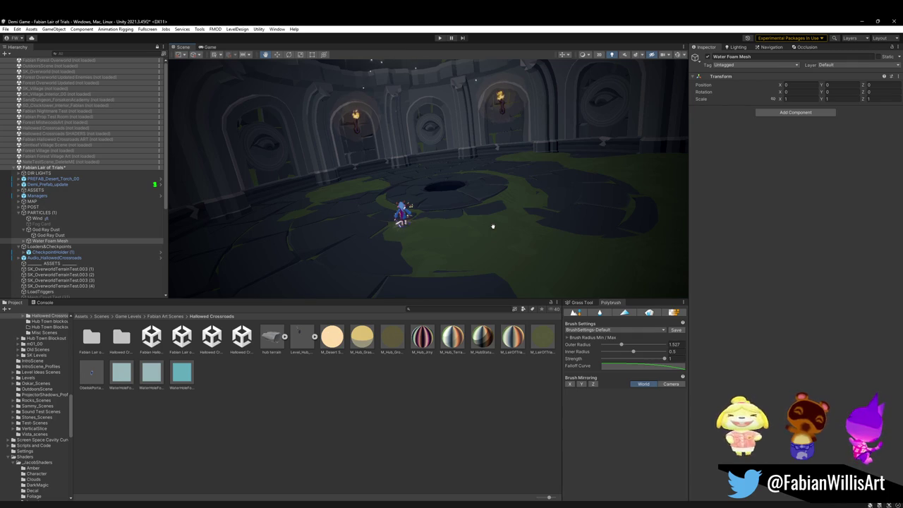
drag(473, 176, 477, 186)
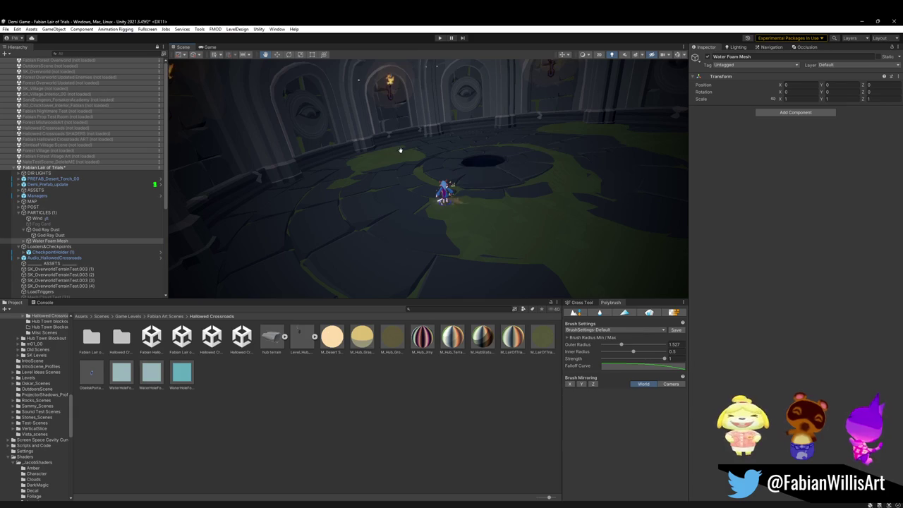
drag(453, 150, 416, 183)
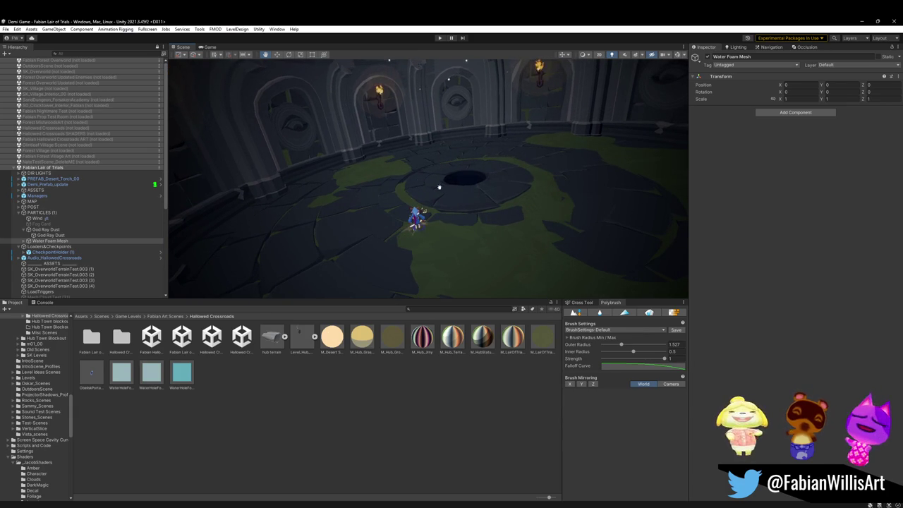
click(358, 448)
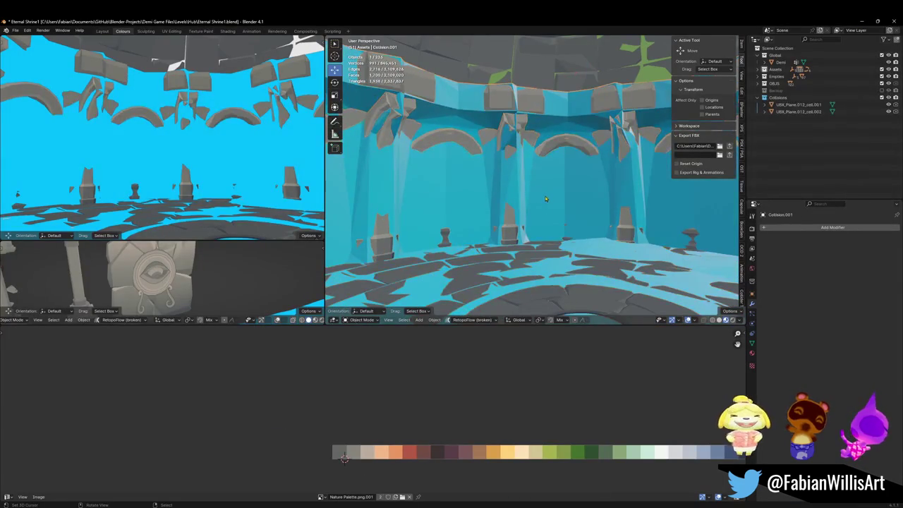
Hide the cyan map object and enter Edit Mode on the floor mesh.
key(Delete)
drag(545, 206, 493, 238)
scroll(493, 238, up, 3)
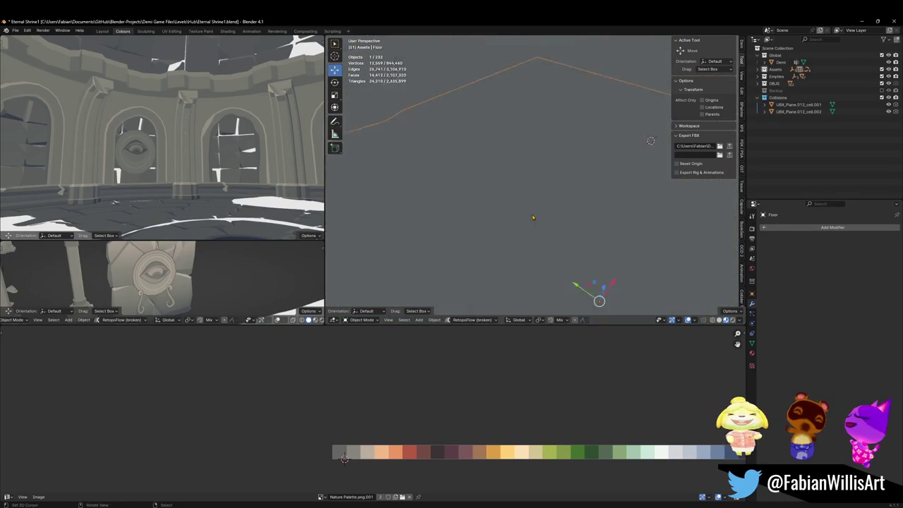
click(495, 181)
key(Tab)
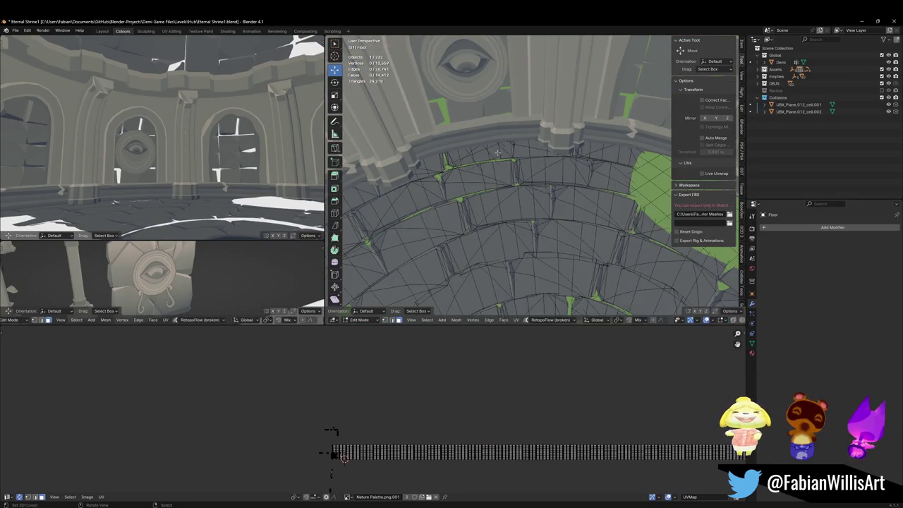
scroll(508, 179, down, 2)
Isolate the floor in top view and hide four stray tile islands.
key(a)
key(alt+a)
key(l)
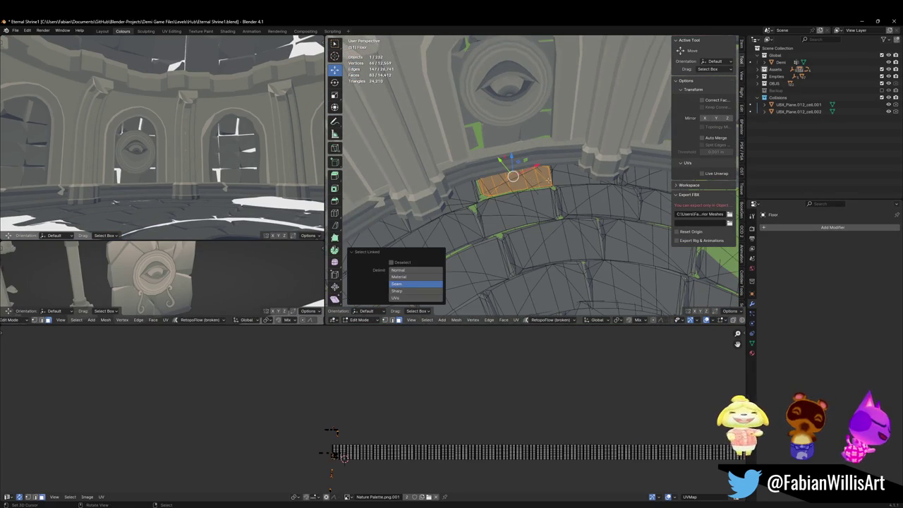
key(KP_Divide)
key(KP_7)
scroll(534, 177, up, 5)
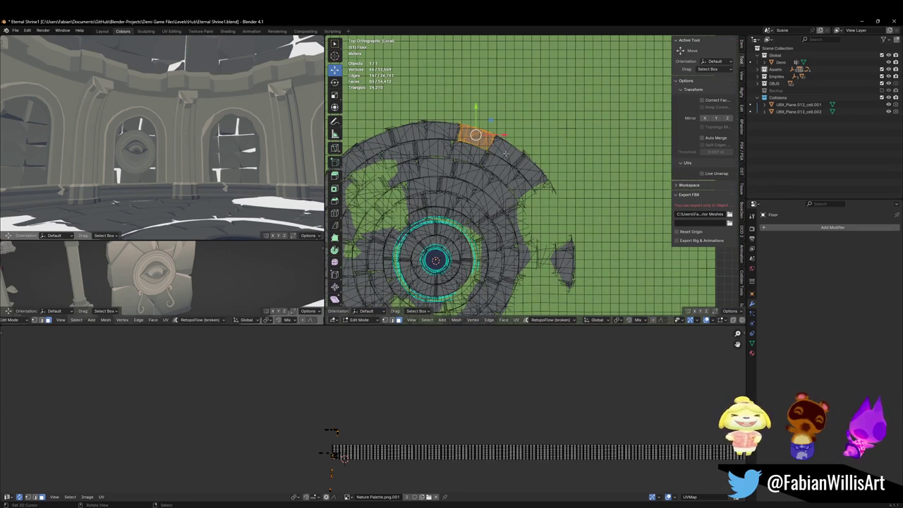
key(h)
key(l)
key(h)
key(l)
key(h)
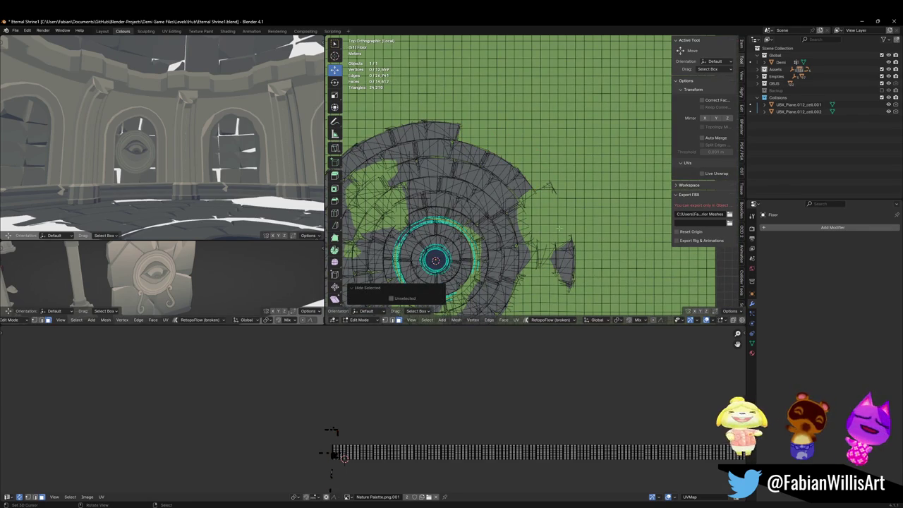
key(l)
key(h)
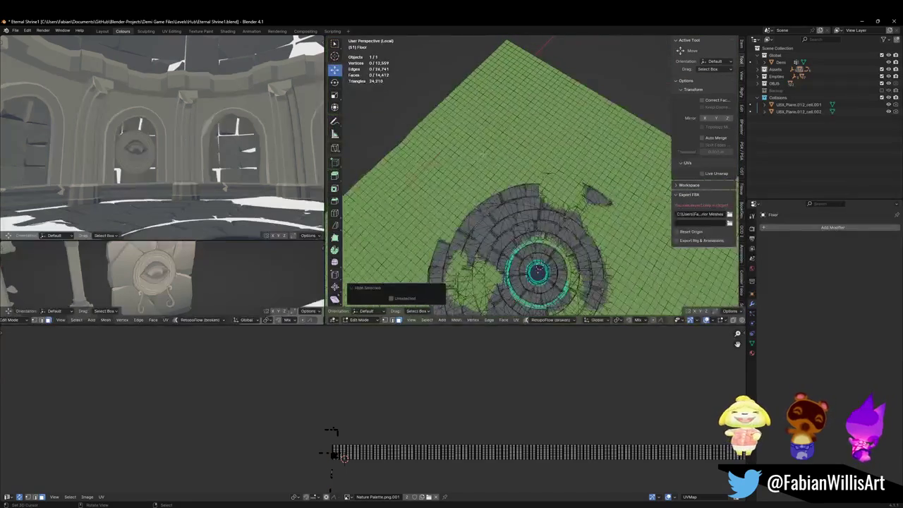
key(KP_7)
Select the complete ring of seam-bounded outer strips around the round floor disc.
drag(436, 148, 505, 111)
drag(488, 167, 474, 157)
key(a)
key(alt+a)
key(l)
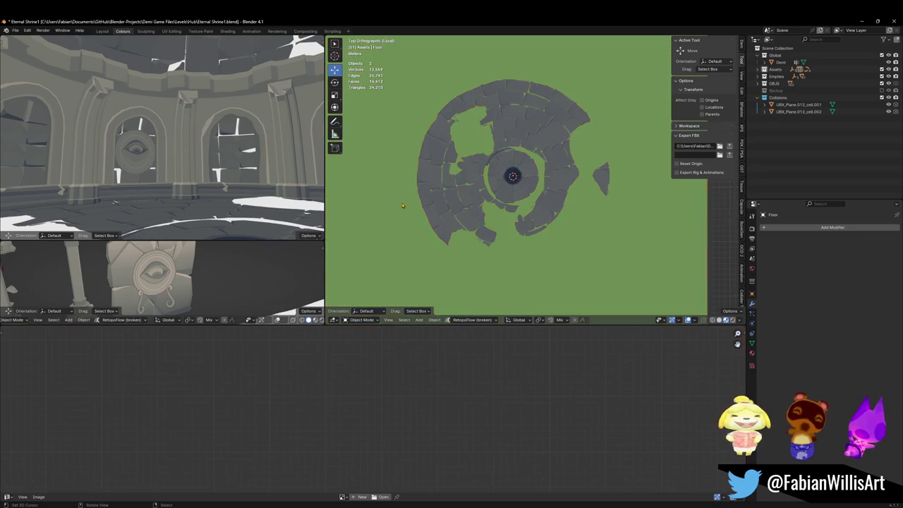
key(Tab)
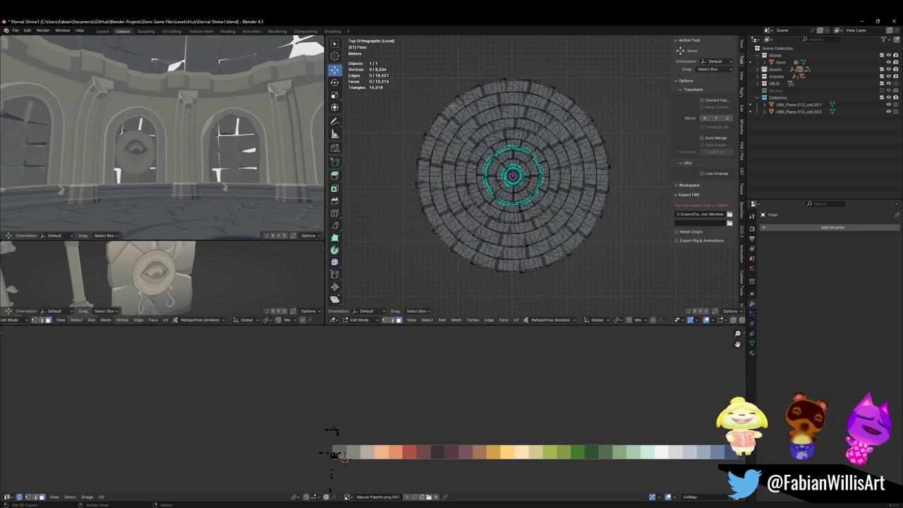
key(l)
key(l)
key(l)
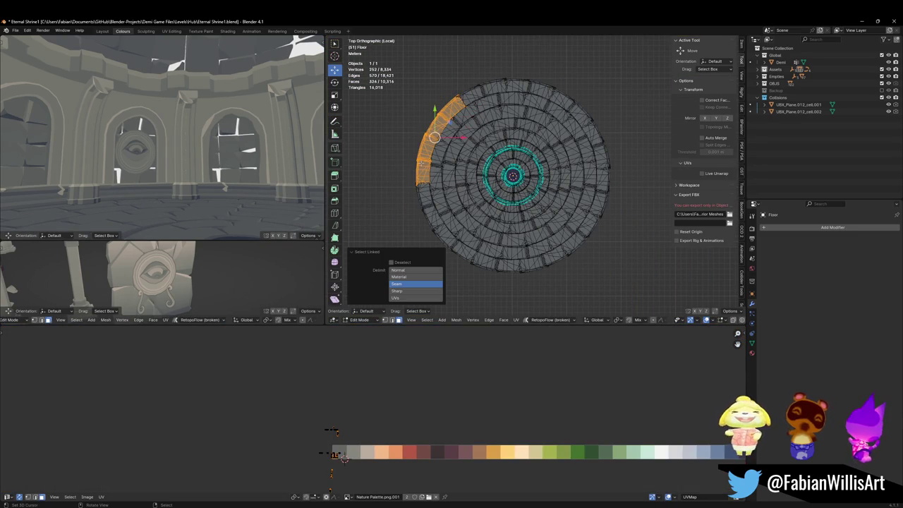
key(l)
key(l)
key(l)
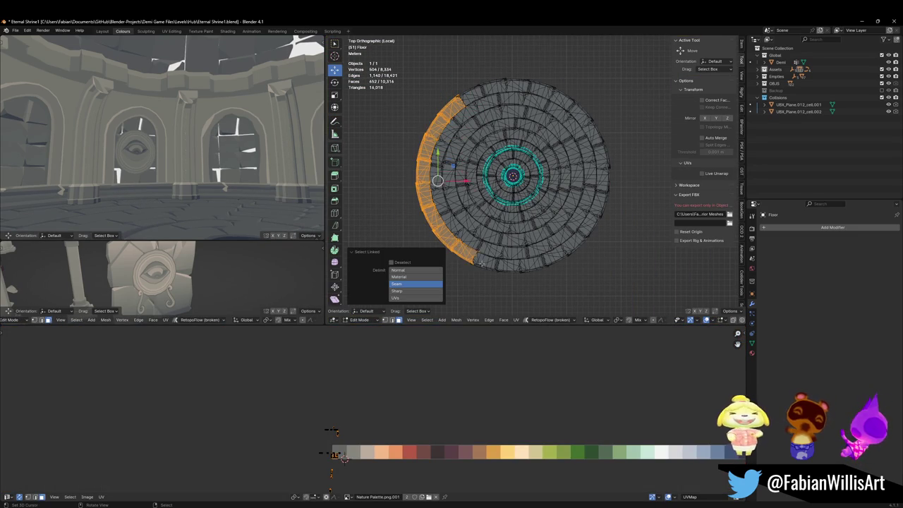
key(l)
key(l)
key(l)
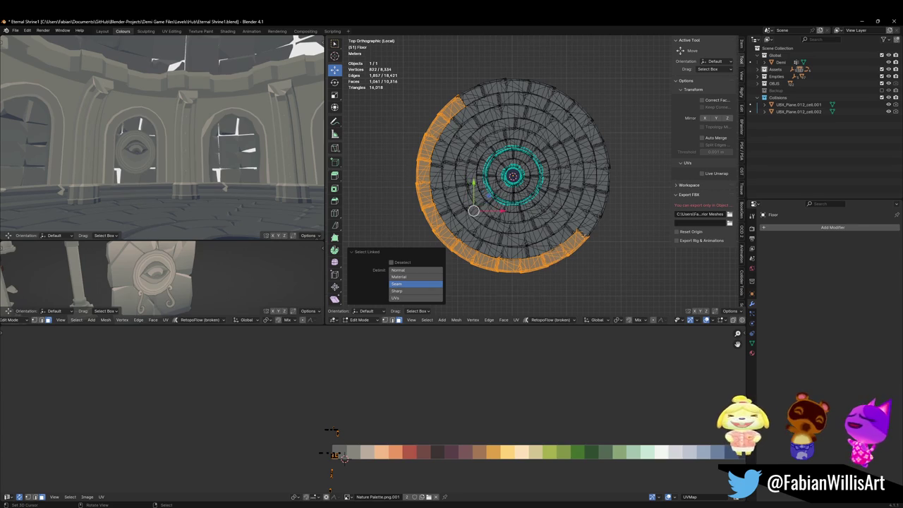
key(l)
key(l)
key(l)
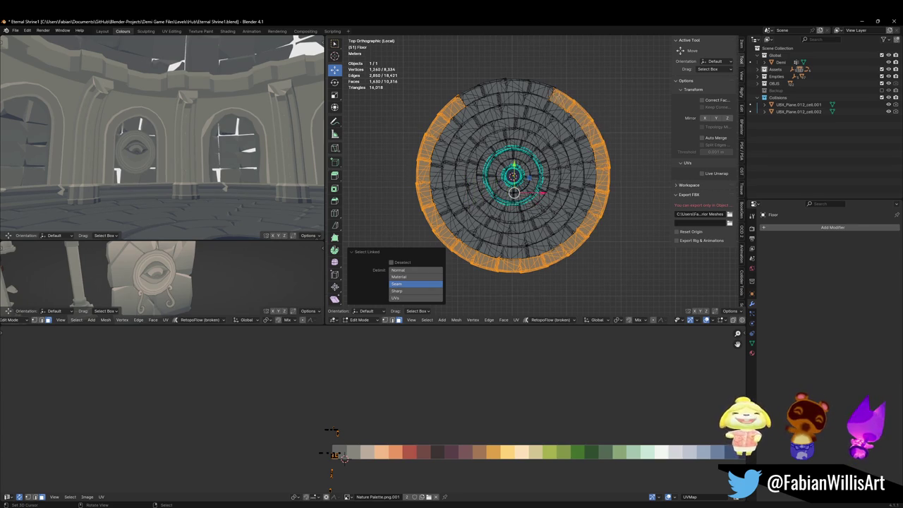
key(l)
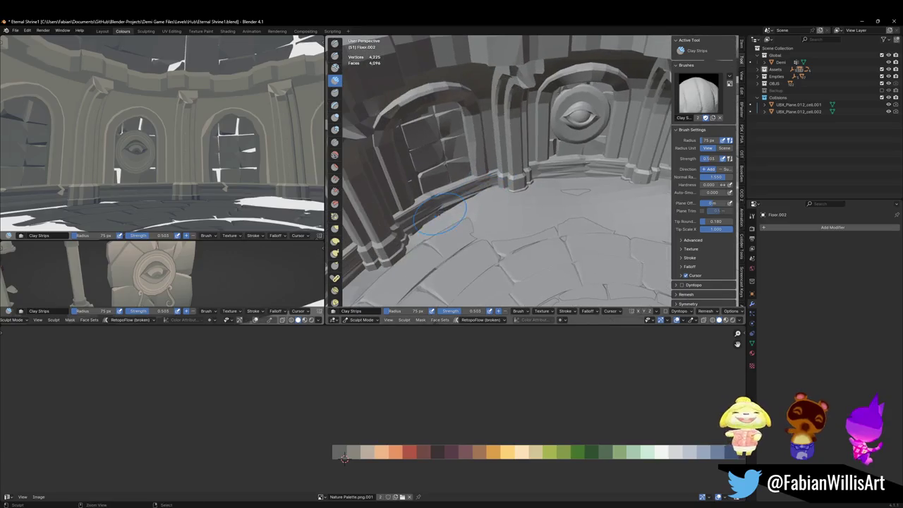
mouse_move(466, 205)
mouse_down()
mouse_move(592, 182)
mouse_move(618, 219)
mouse_up()
scroll(592, 182, down, 5)
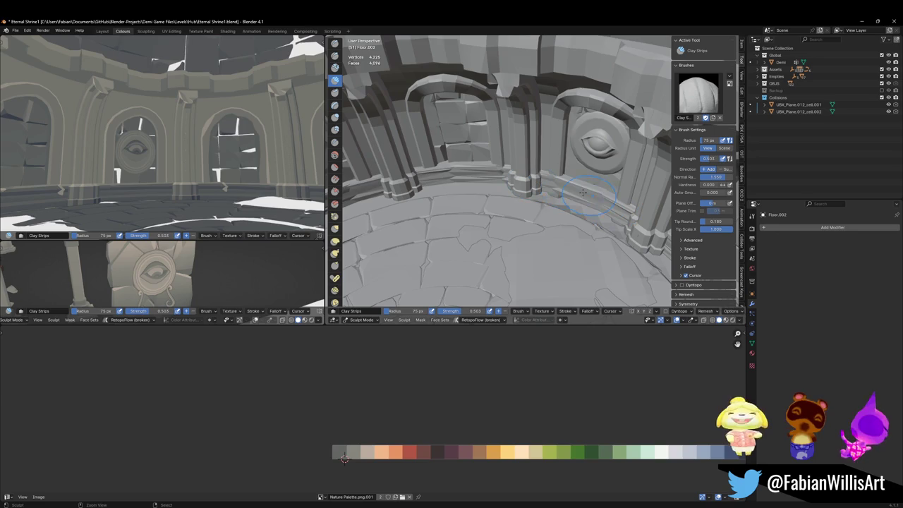
mouse_move(480, 175)
mouse_down()
mouse_move(508, 188)
mouse_move(540, 177)
mouse_up()
drag(505, 202, 535, 209)
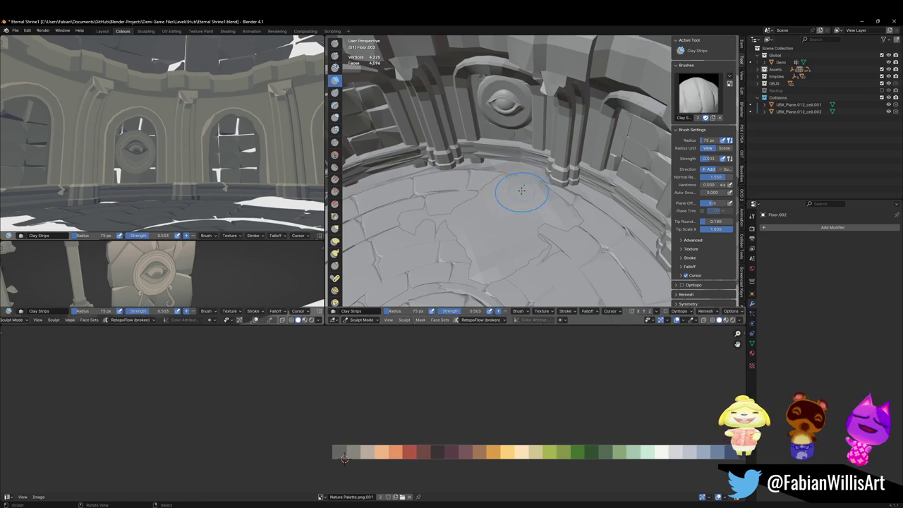
mouse_move(433, 221)
mouse_down()
mouse_move(478, 177)
mouse_move(481, 205)
mouse_move(569, 207)
mouse_up()
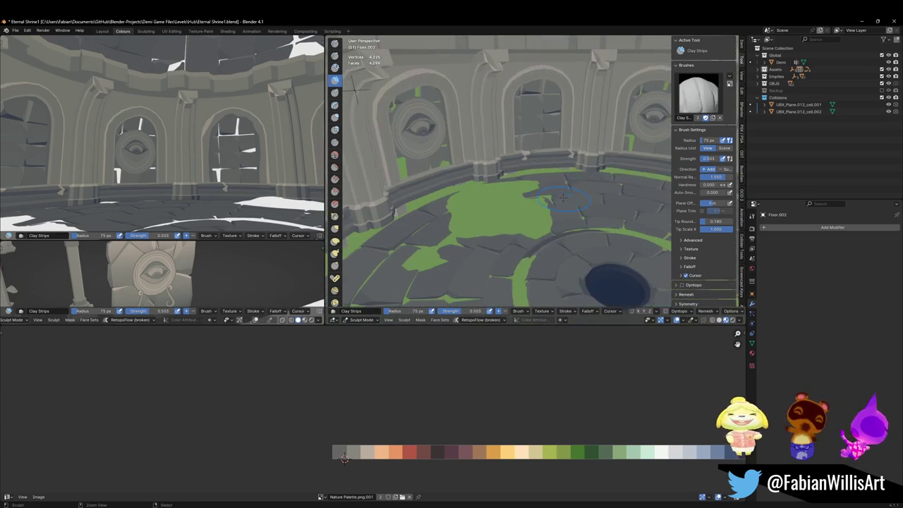
Return to Object Mode and add the new Collision.001 object.
key(ctrl+Tab)
key(shift+a)
key(Escape)
drag(504, 209, 488, 194)
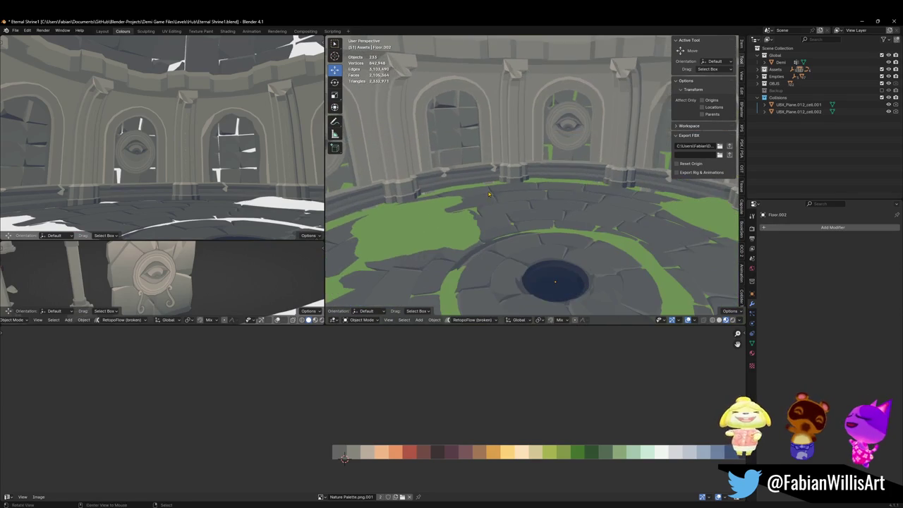
key(ctrl+s)
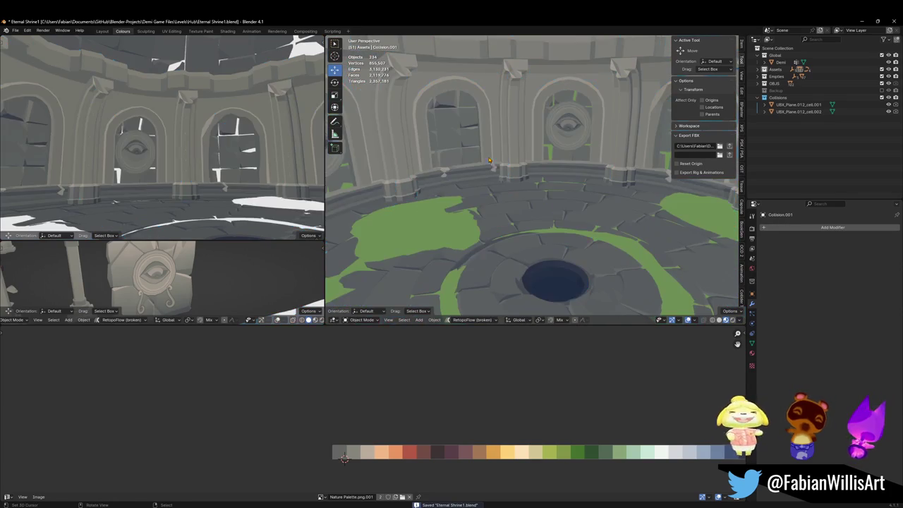
Set MAP_LairOfTrials' origin to the 3D cursor in the floor hole.
click(478, 185)
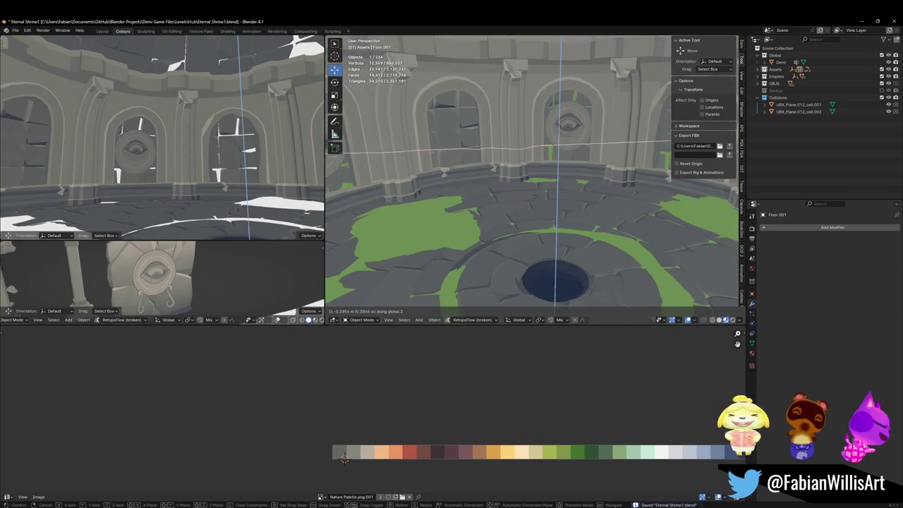
drag(504, 196, 538, 235)
key(alt+a)
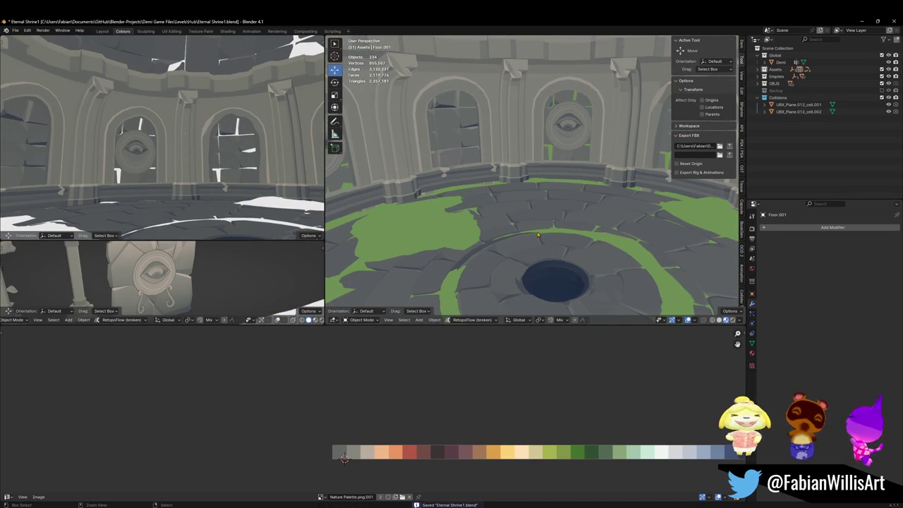
click(515, 166)
click(517, 169)
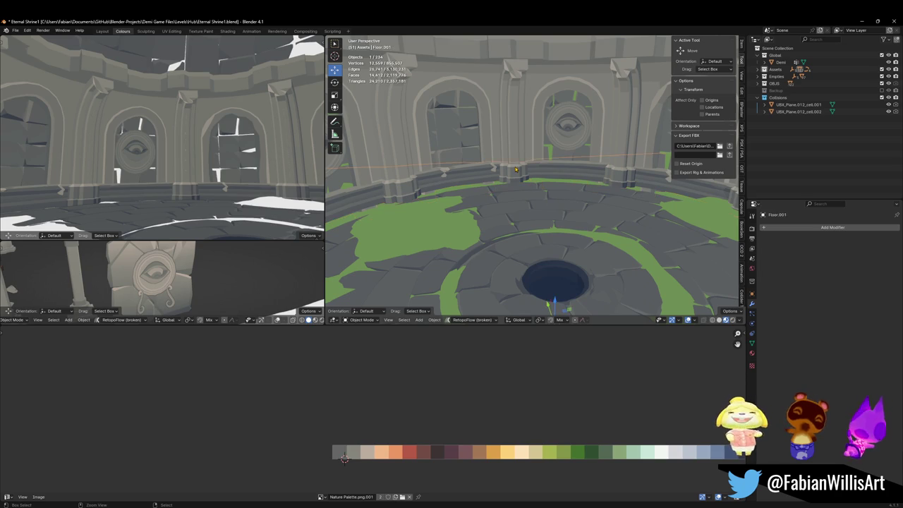
click(506, 139)
right_click(522, 174)
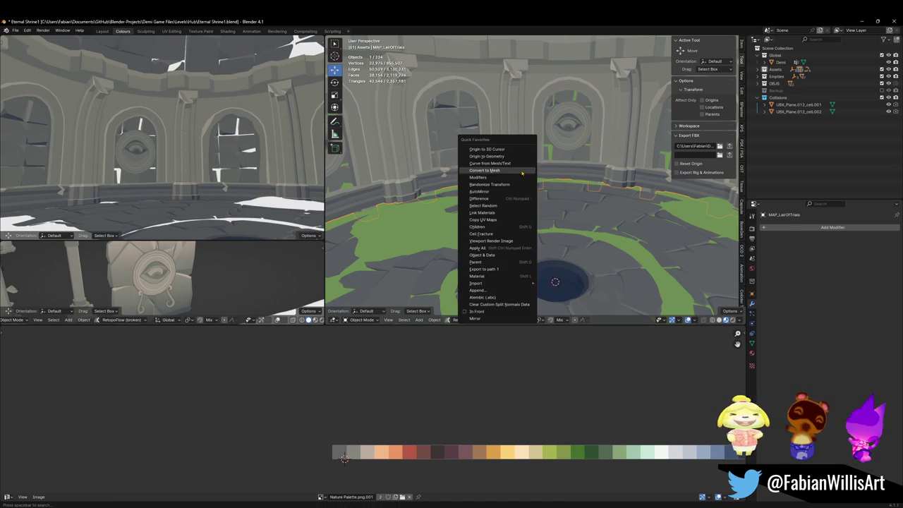
click(525, 153)
scroll(534, 180, up, 10)
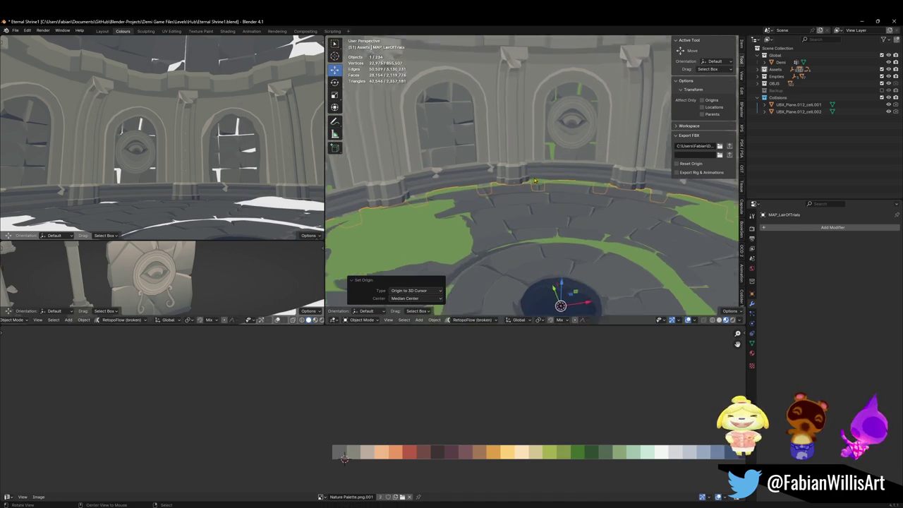
scroll(533, 186, down, 5)
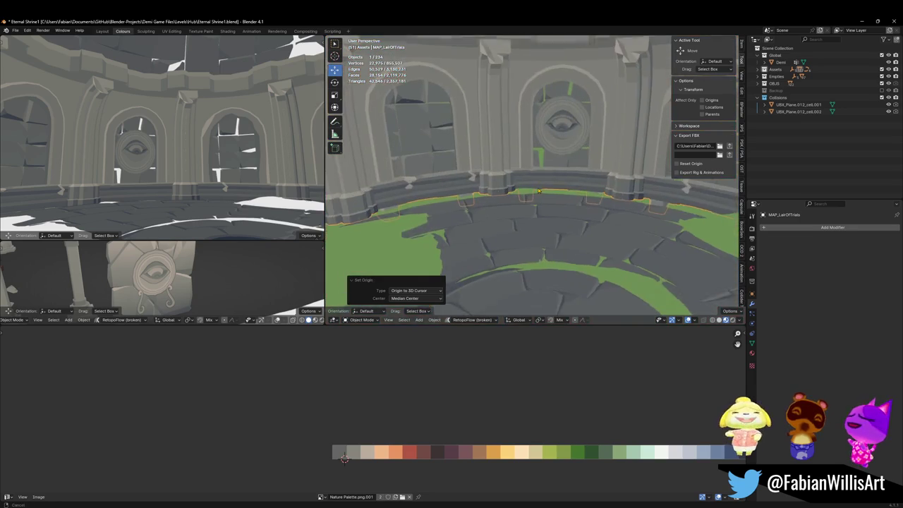
scroll(536, 185, up, 5)
scroll(538, 185, down, 5)
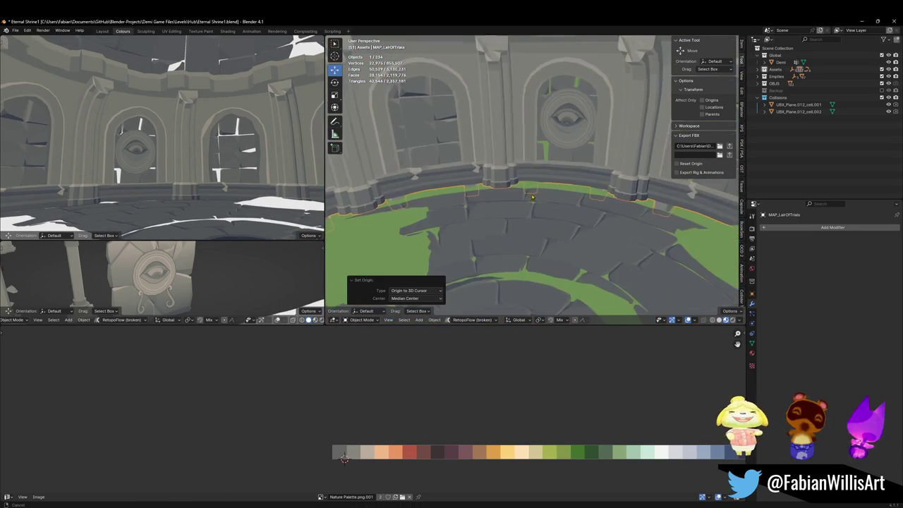
scroll(538, 185, up, 2)
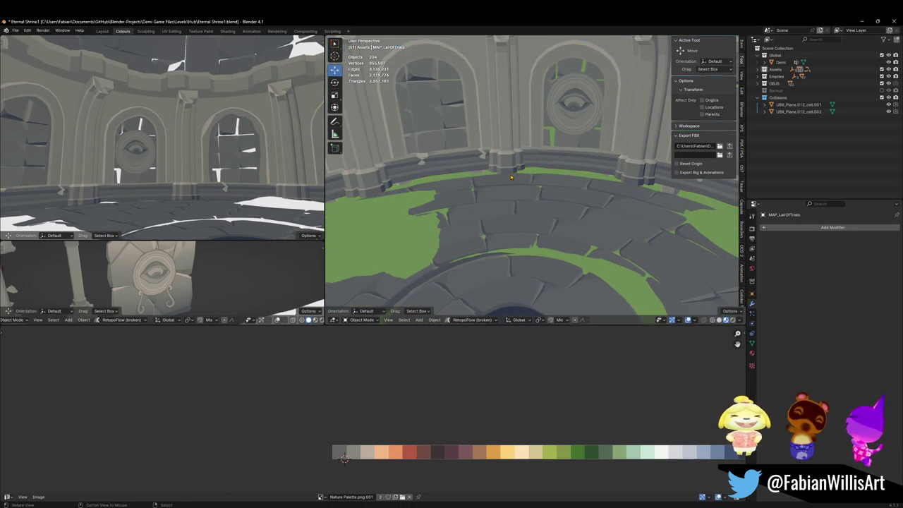
Save Eternal Shrine1.blend.
key(ctrl+z)
key(ctrl+s)
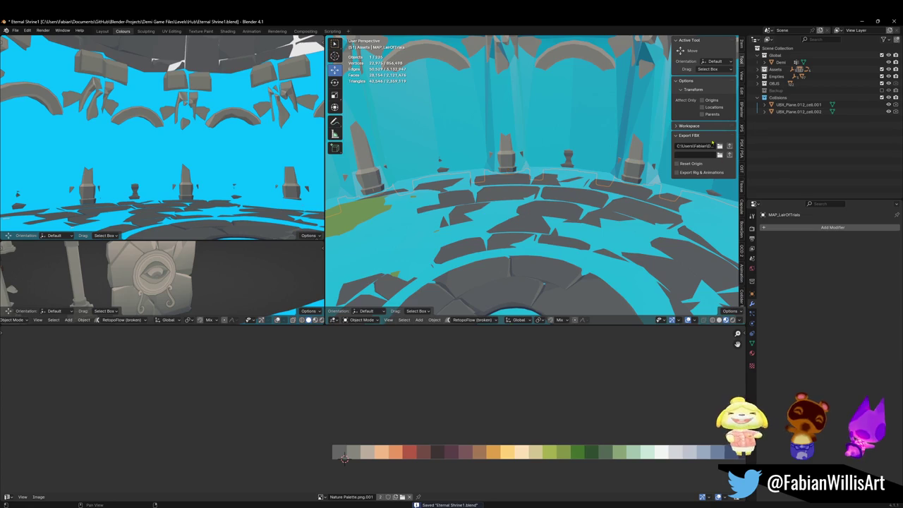
key(ctrl+z)
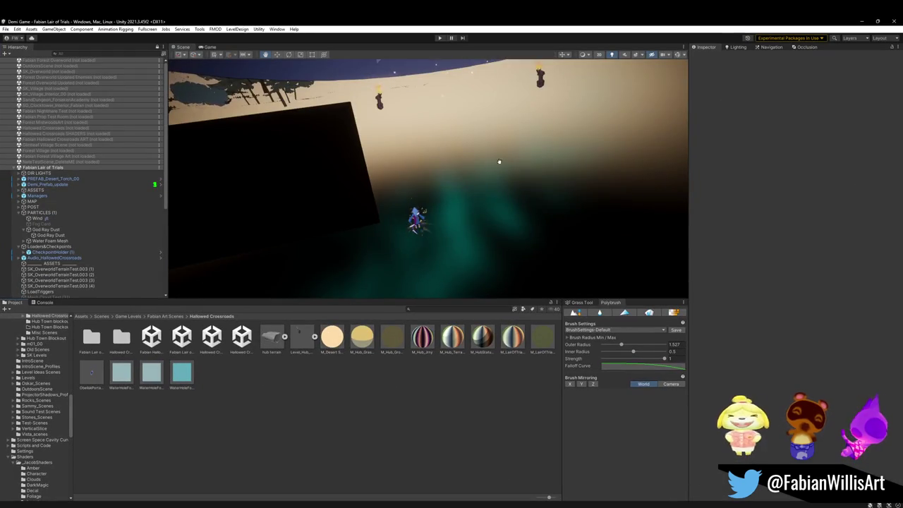
Apply the green ground material to the floor and frame the MAP_LairOfTrials dome.
mouse_move(440, 130)
mouse_down()
mouse_move(454, 161)
mouse_move(436, 181)
mouse_move(403, 209)
mouse_move(379, 195)
mouse_move(429, 240)
mouse_up()
drag(542, 347, 455, 221)
mouse_move(450, 175)
mouse_down()
mouse_move(424, 113)
mouse_move(431, 89)
mouse_move(468, 80)
mouse_move(443, 155)
mouse_move(334, 215)
mouse_up()
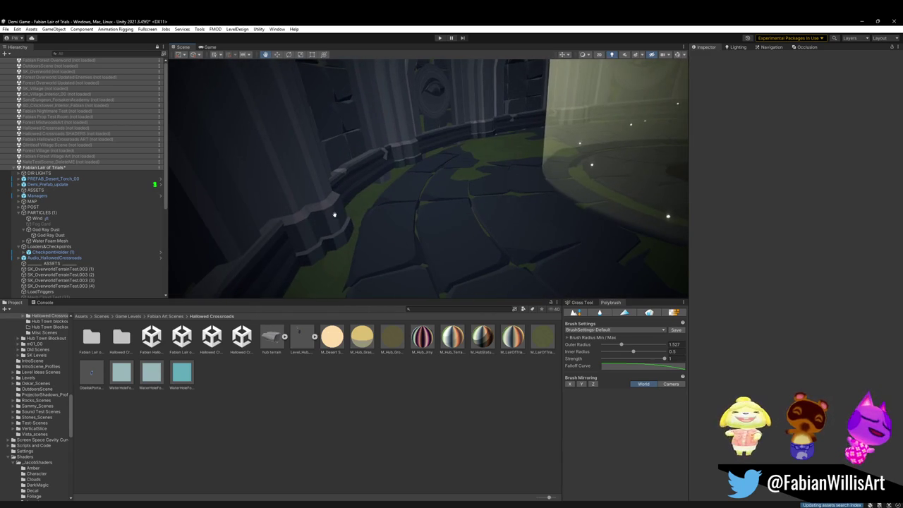
click(335, 217)
key(f)
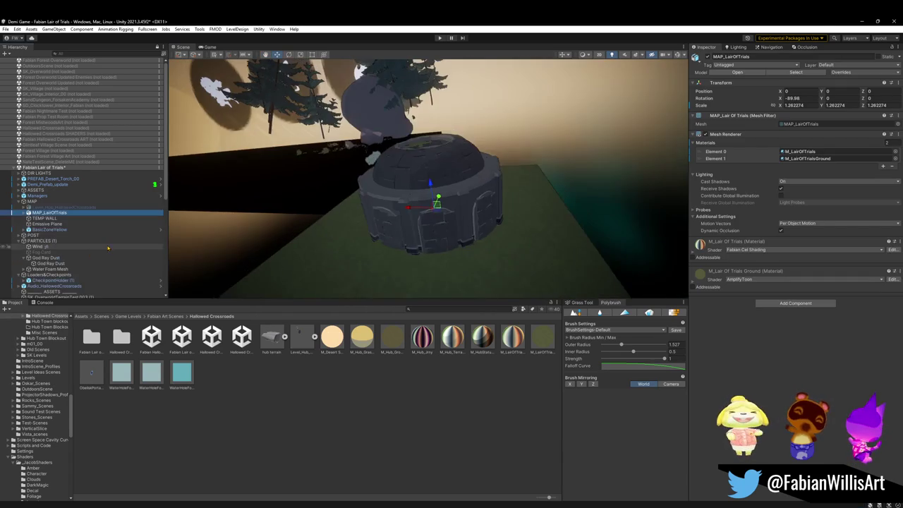
Lower the dome to Position Y -15.97 and inspect walls, torches and ceiling opening.
scroll(339, 121, down, 5)
drag(339, 121, 467, 153)
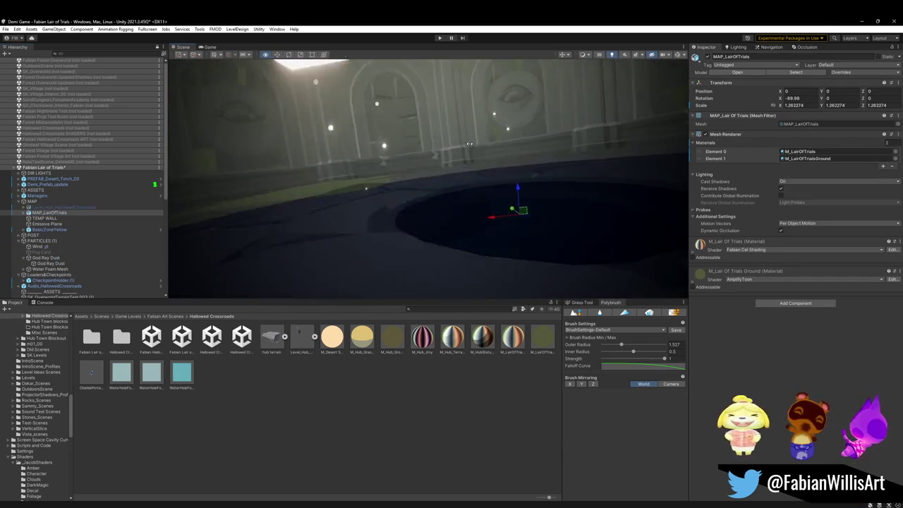
drag(472, 194, 481, 395)
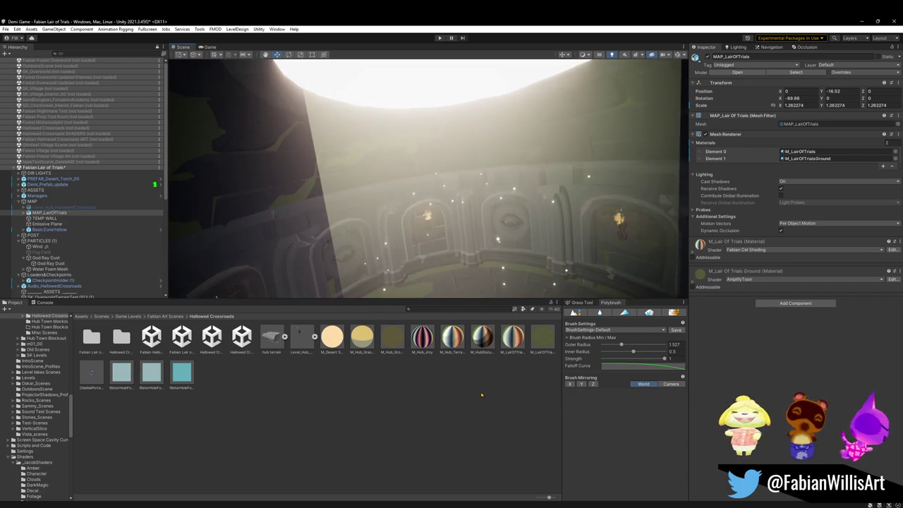
mouse_move(456, 266)
mouse_down()
mouse_move(459, 275)
mouse_move(482, 226)
mouse_move(493, 222)
mouse_up()
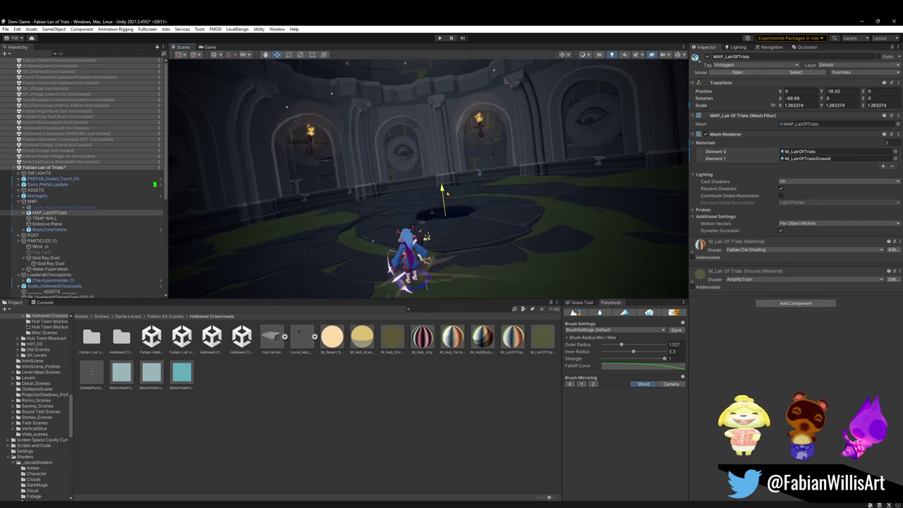
mouse_move(448, 185)
mouse_down()
mouse_move(472, 106)
mouse_move(504, 110)
mouse_move(494, 177)
mouse_move(468, 216)
mouse_up()
mouse_move(451, 219)
mouse_down()
mouse_move(352, 190)
mouse_move(448, 167)
mouse_up()
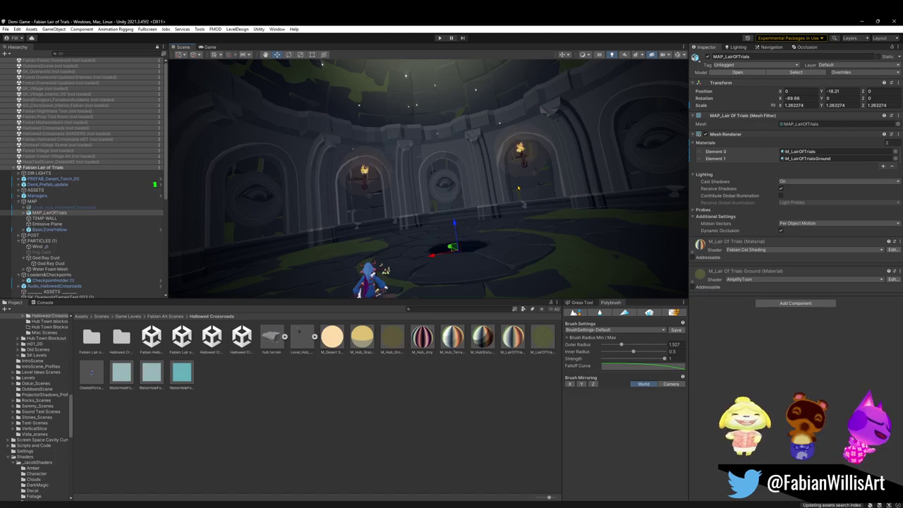
mouse_move(402, 219)
mouse_down()
mouse_move(421, 171)
mouse_move(475, 212)
mouse_move(459, 224)
mouse_move(333, 247)
mouse_up()
Show the Level_Hub_HallowedCrossroads level and select its water Cube_23_1.001.
click(85, 207)
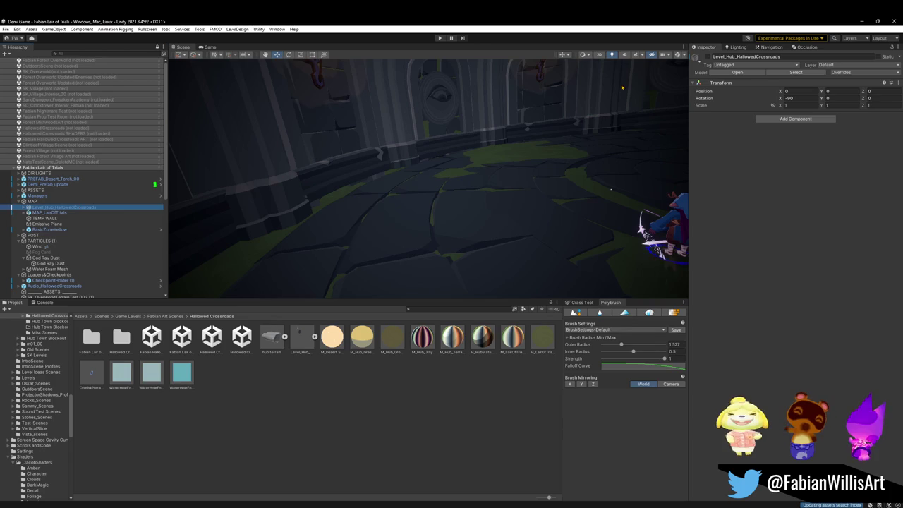
click(708, 56)
mouse_move(438, 170)
mouse_down()
mouse_move(328, 121)
mouse_move(458, 157)
mouse_move(452, 191)
mouse_move(579, 196)
mouse_move(529, 198)
mouse_move(482, 220)
mouse_up()
click(474, 225)
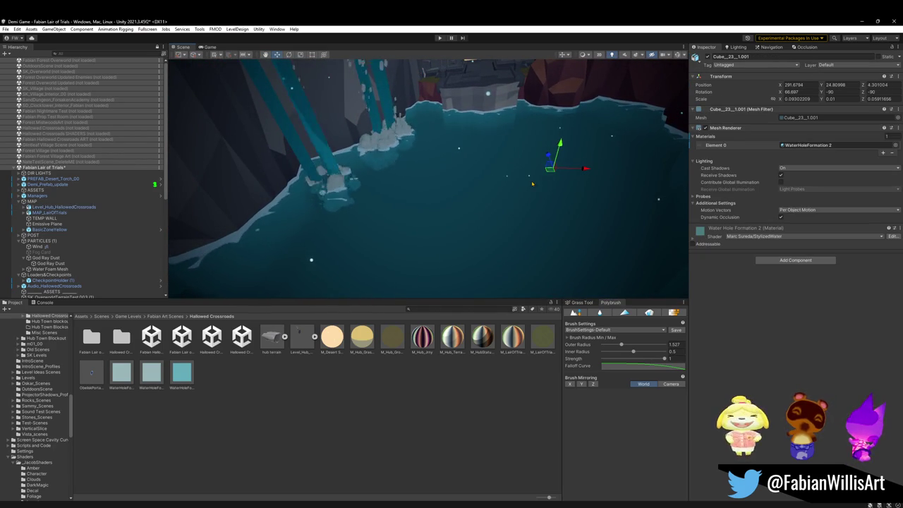
Move Cube_23_1.001 under MAP, hide the hub level, and bring the water to the view.
drag(311, 206, 62, 219)
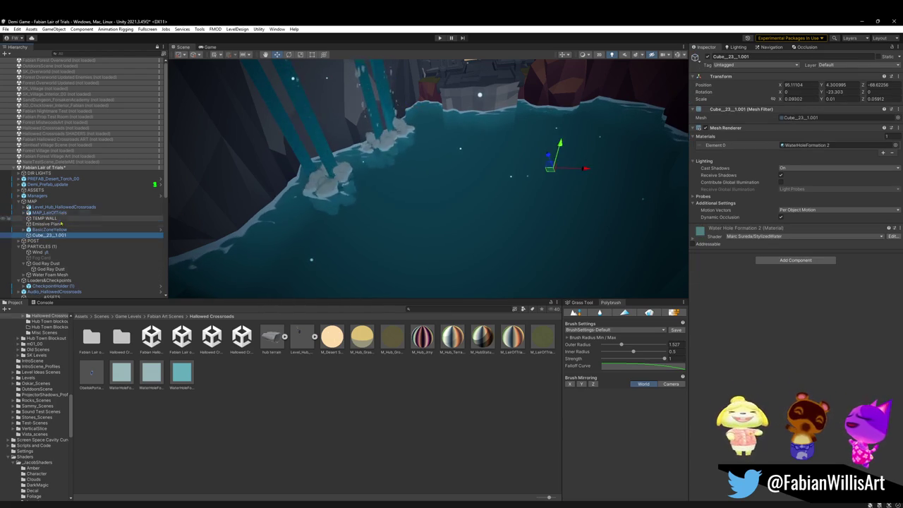
click(62, 206)
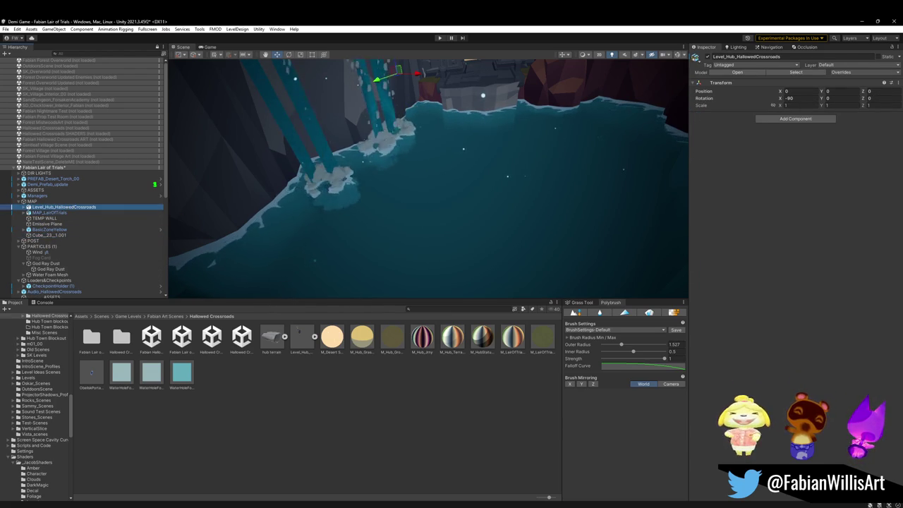
key(alt+shift+a)
click(60, 235)
mouse_move(423, 176)
mouse_down()
mouse_move(483, 157)
mouse_move(520, 165)
mouse_move(417, 157)
mouse_move(339, 209)
mouse_move(444, 207)
mouse_move(445, 168)
mouse_move(465, 176)
mouse_up()
key(ctrl+alt+f)
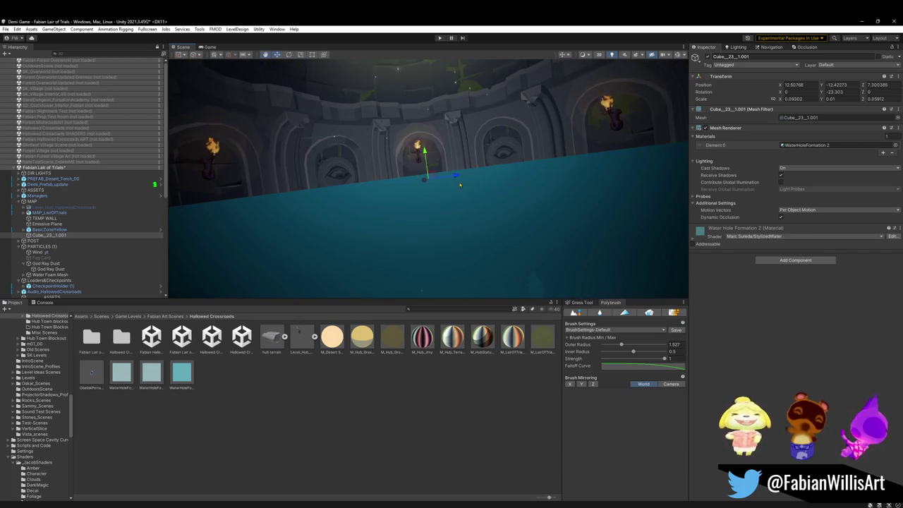
Lower the water plane to about Y -18.2 into the central floor hole and check it.
drag(530, 261, 531, 286)
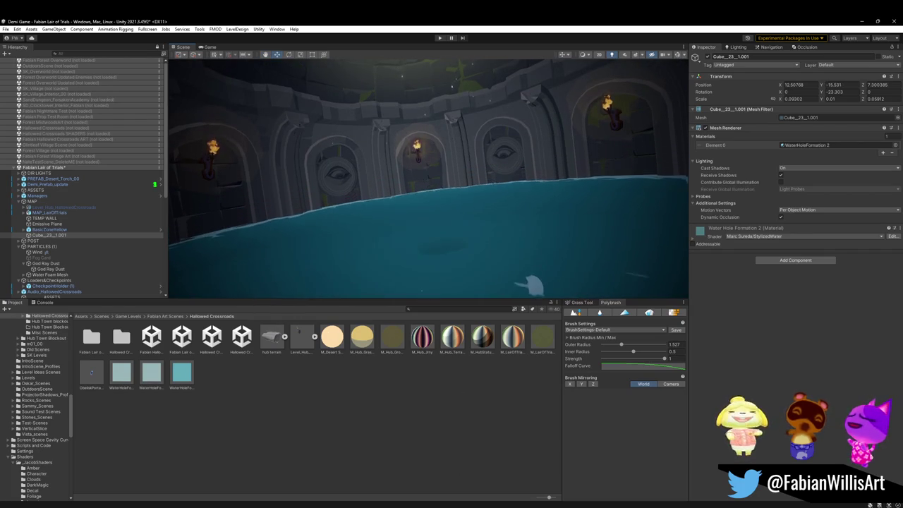
key(f)
mouse_move(548, 213)
mouse_down()
mouse_move(585, 222)
mouse_move(629, 191)
mouse_move(594, 162)
mouse_move(608, 165)
mouse_up()
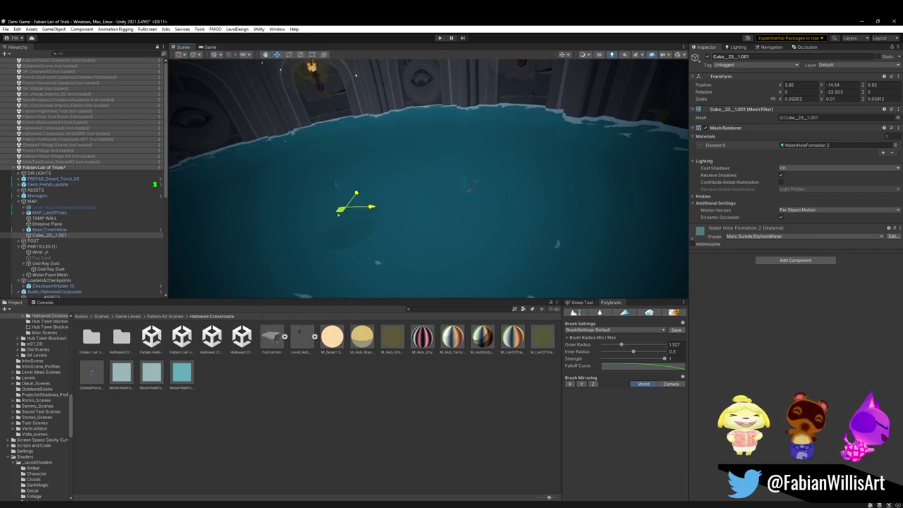
mouse_move(322, 189)
mouse_down()
mouse_move(340, 233)
mouse_move(339, 224)
mouse_move(358, 225)
mouse_up()
mouse_move(416, 195)
mouse_down()
mouse_move(358, 212)
mouse_move(413, 102)
mouse_move(459, 209)
mouse_move(453, 217)
mouse_up()
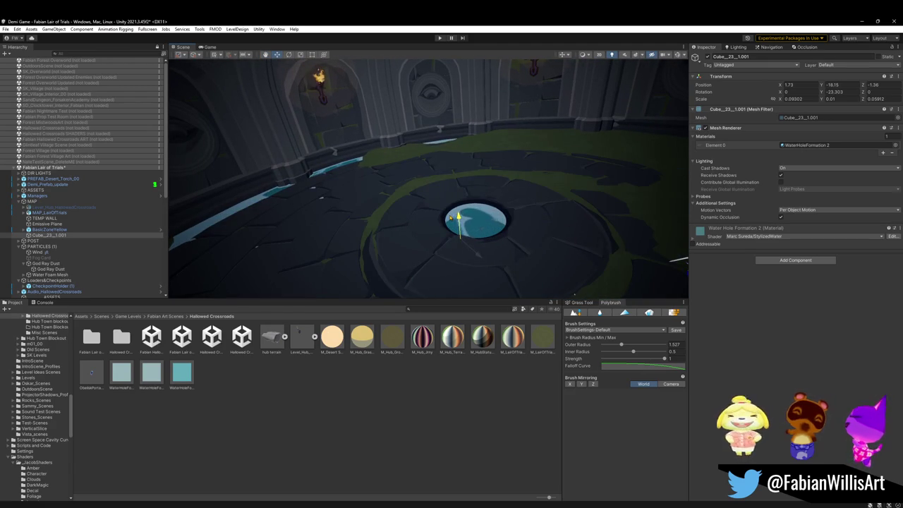
mouse_move(455, 209)
mouse_down()
mouse_move(570, 172)
mouse_move(560, 191)
mouse_move(610, 190)
mouse_move(544, 206)
mouse_up()
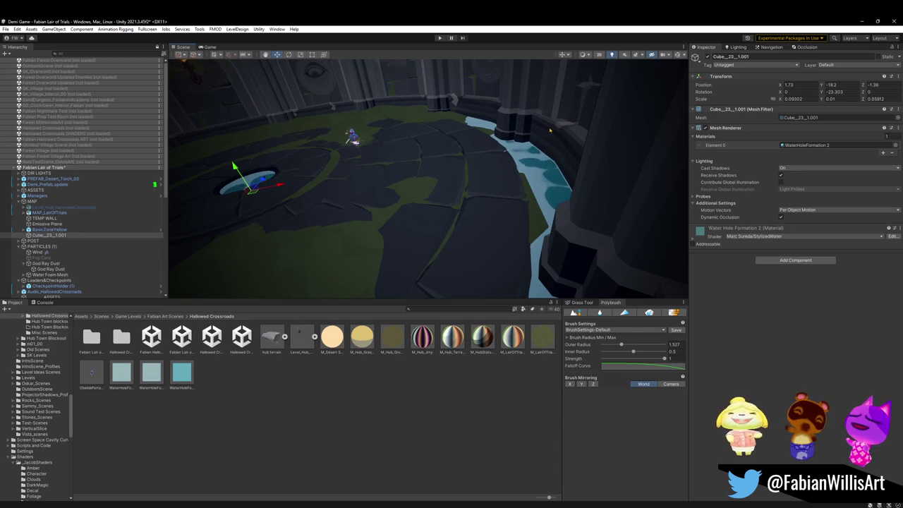
mouse_move(544, 136)
mouse_down()
mouse_move(490, 141)
mouse_move(395, 125)
mouse_move(466, 132)
mouse_move(520, 93)
mouse_move(426, 65)
mouse_up()
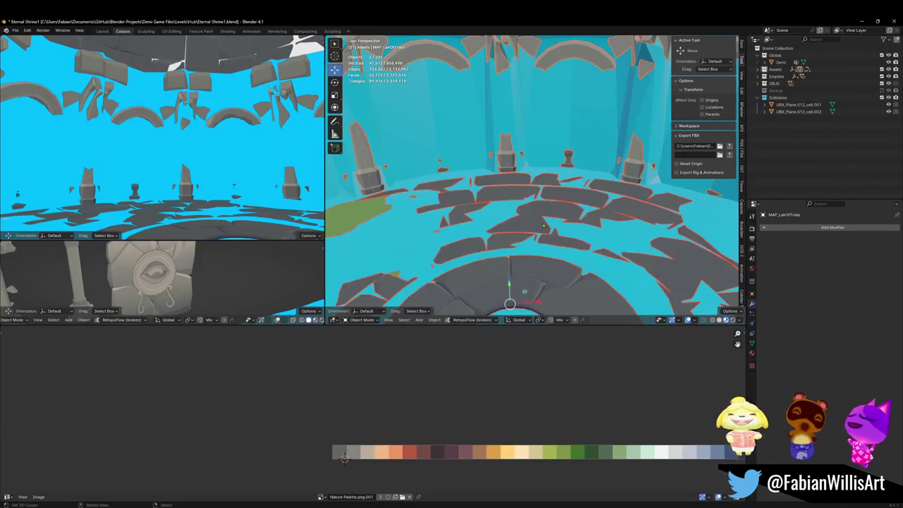
drag(536, 212, 536, 191)
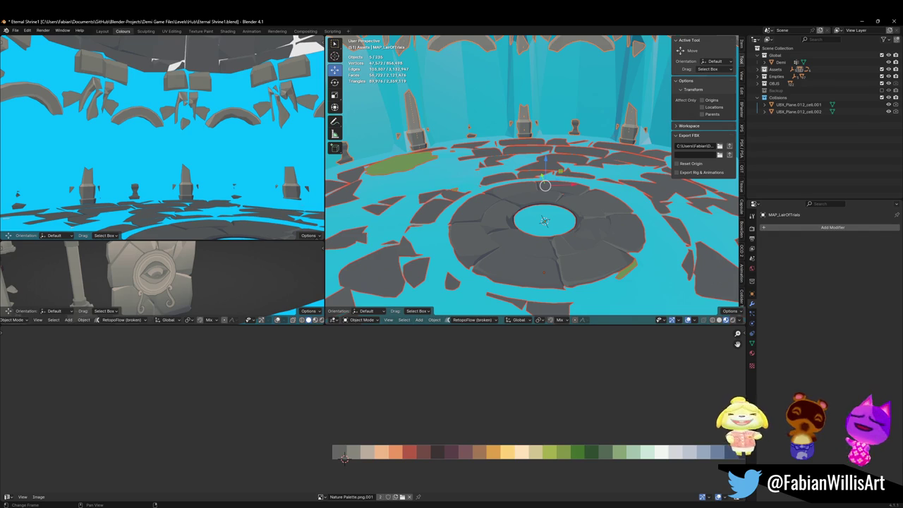
In the other Blender file, fly to the cyan pool and clear its parent.
click(347, 484)
key(s)
key(w)
key(Return)
click(555, 209)
key(alt+p)
click(547, 206)
Copy the pool, paste it into the shrine file, and snap it to the hole's centre.
right_click(546, 212)
click(536, 251)
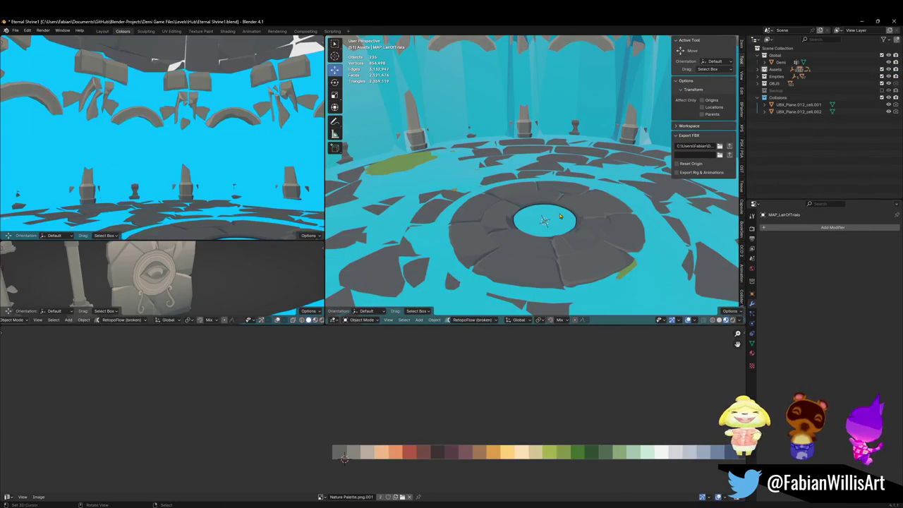
key(h)
key(ctrl+v)
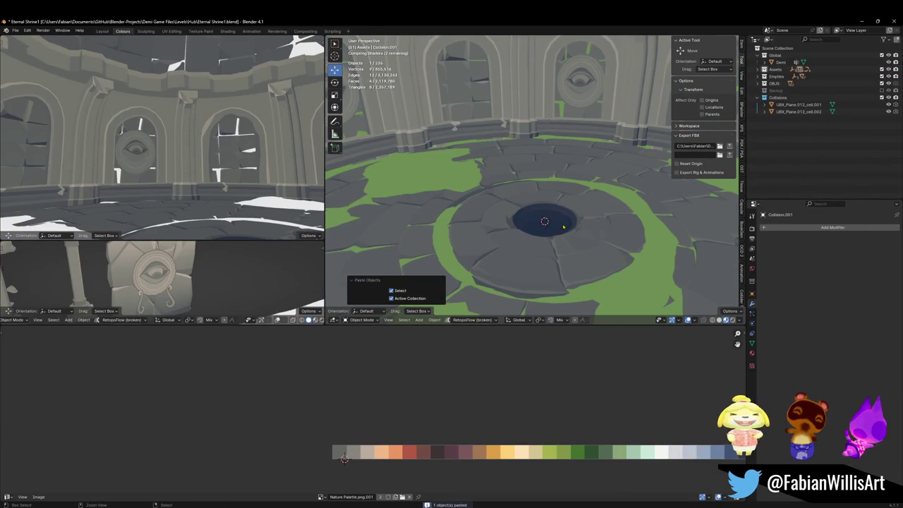
key(shift+s)
Parent the pasted Cube_23_1.001 to MAP_LairOfTrials, keeping its transform.
mouse_move(547, 223)
mouse_down()
mouse_move(534, 181)
mouse_move(543, 203)
mouse_move(522, 201)
mouse_up()
click(544, 203)
key(KP_Decimal)
scroll(540, 204, down, 5)
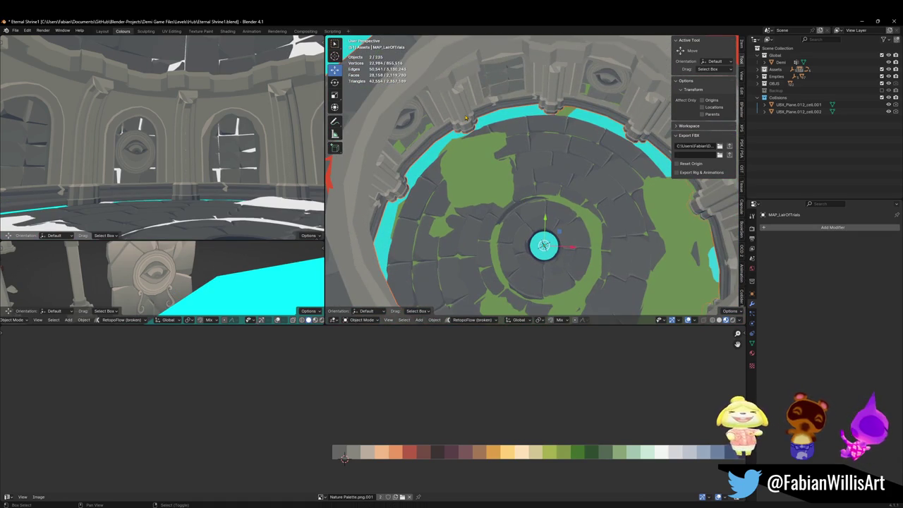
key(ctrl+p)
click(491, 134)
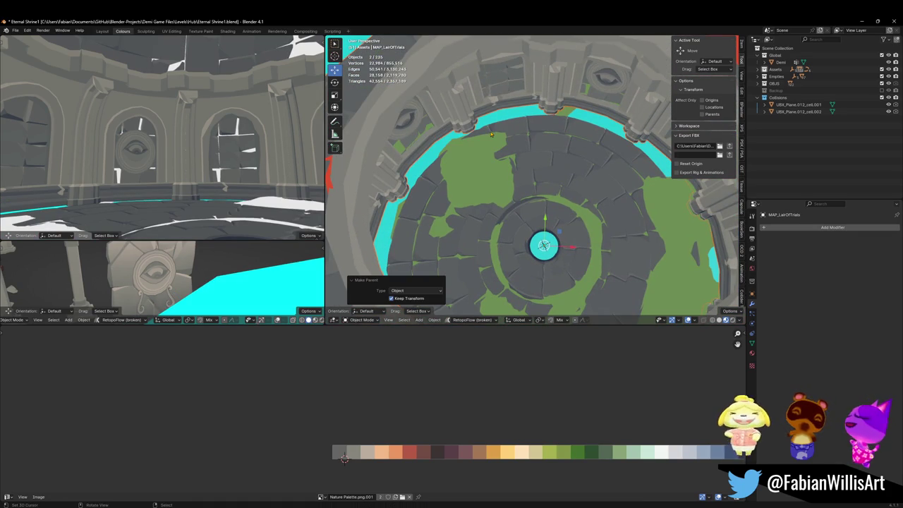
key(Tab)
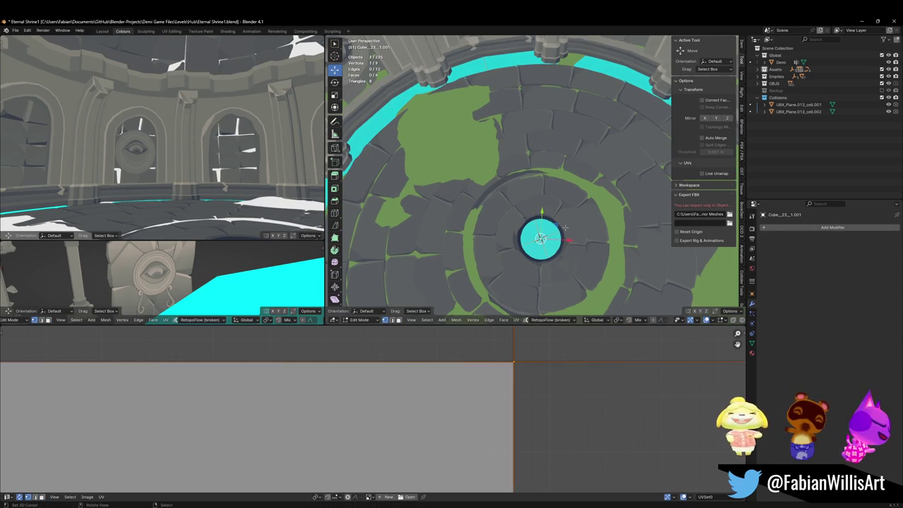
Bevel the selected pool vertex and delete the resulting bevel face.
key(ctrl+shift+b)
click(569, 237)
key(x)
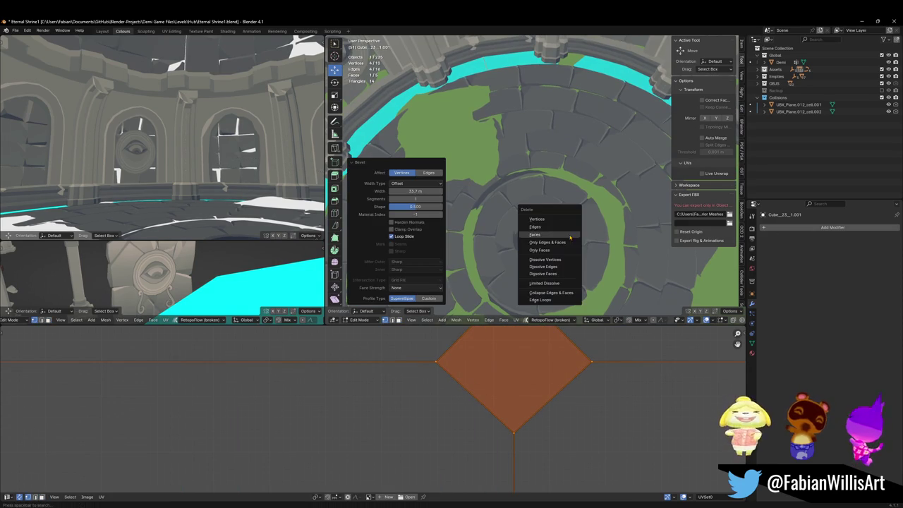
click(563, 235)
drag(570, 183, 550, 169)
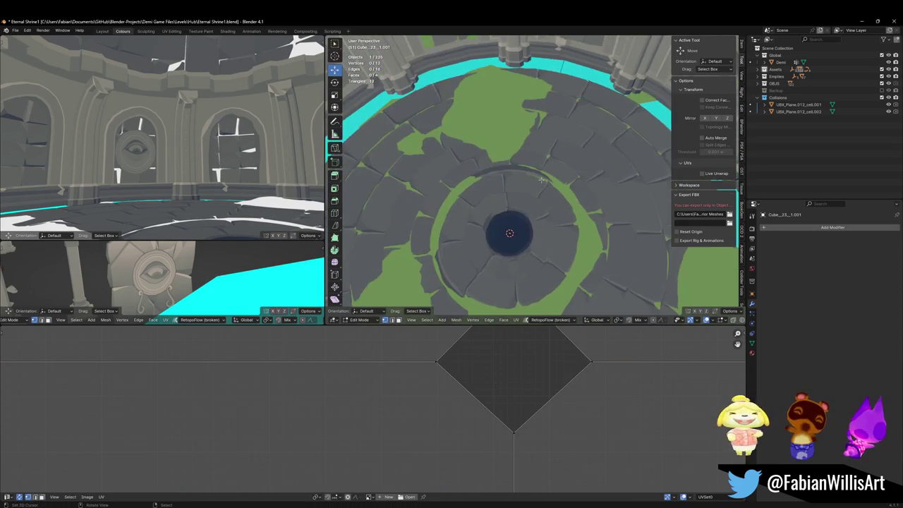
scroll(480, 381, down, 3)
Select all faces, return to Object Mode, and select MAP_LairOfTrials without moving it.
key(a)
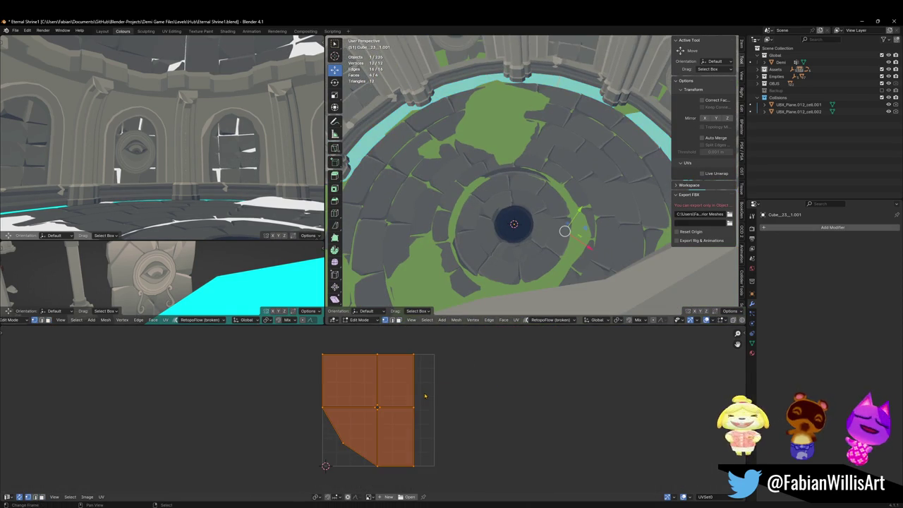
key(Tab)
drag(531, 191, 528, 192)
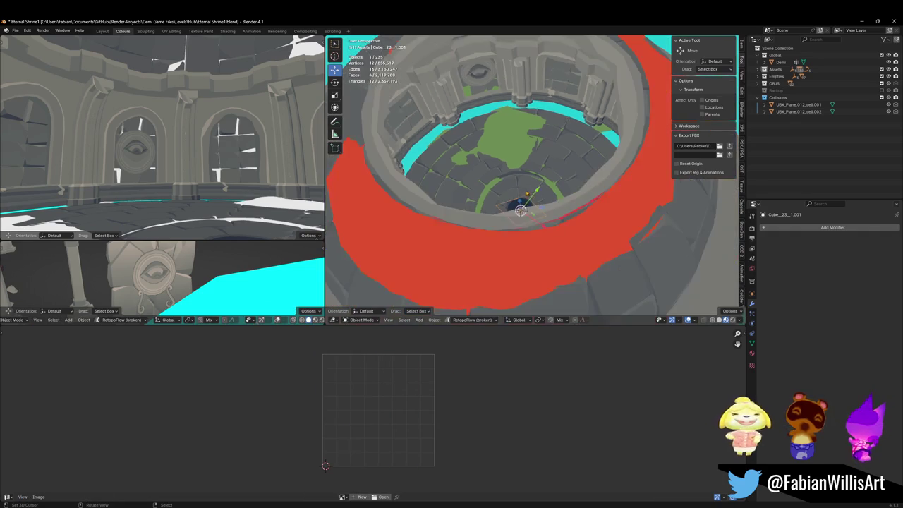
click(513, 90)
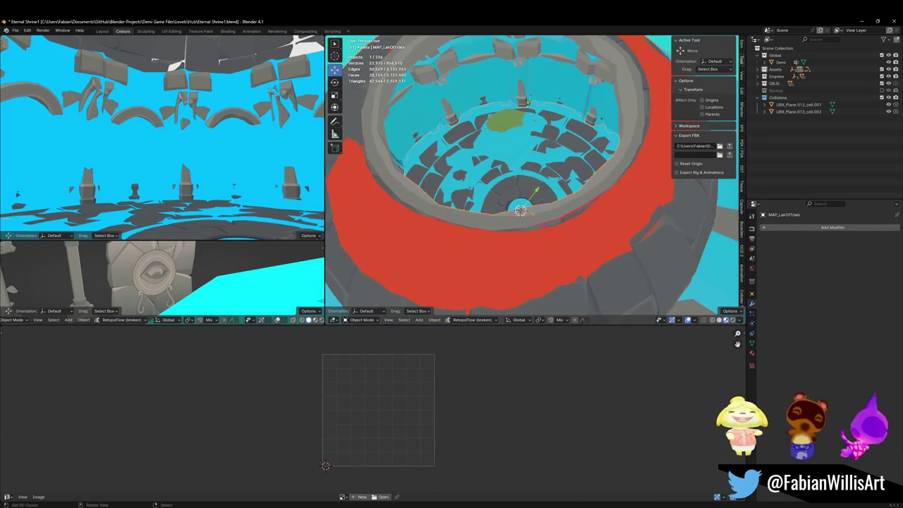
key(g)
key(Escape)
mouse_move(528, 195)
mouse_down()
mouse_move(540, 197)
mouse_move(526, 199)
mouse_up()
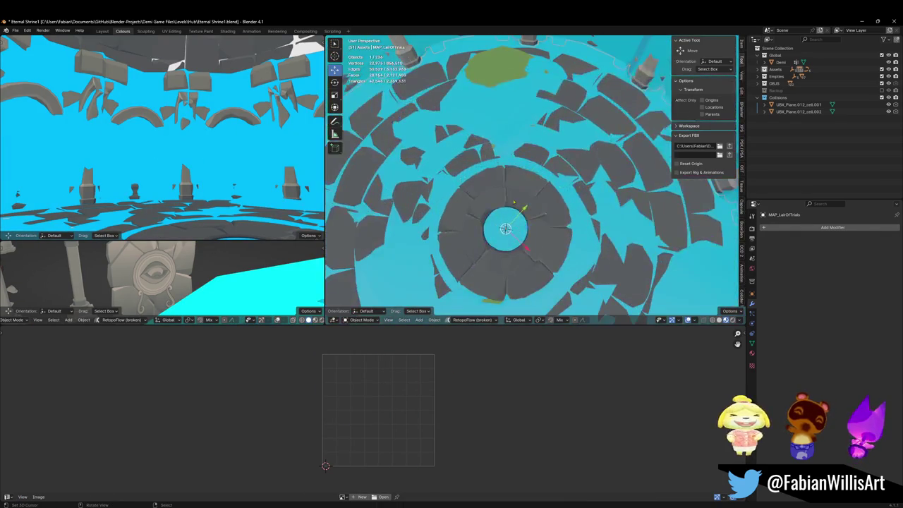
Select the green Floor.002 piece and switch it from Edit Mode into Sculpt Mode with Clay Strips.
click(480, 110)
mouse_move(480, 111)
mouse_down()
mouse_move(498, 227)
mouse_move(461, 179)
mouse_move(559, 167)
mouse_up()
click(499, 228)
scroll(557, 168, up, 5)
click(547, 170)
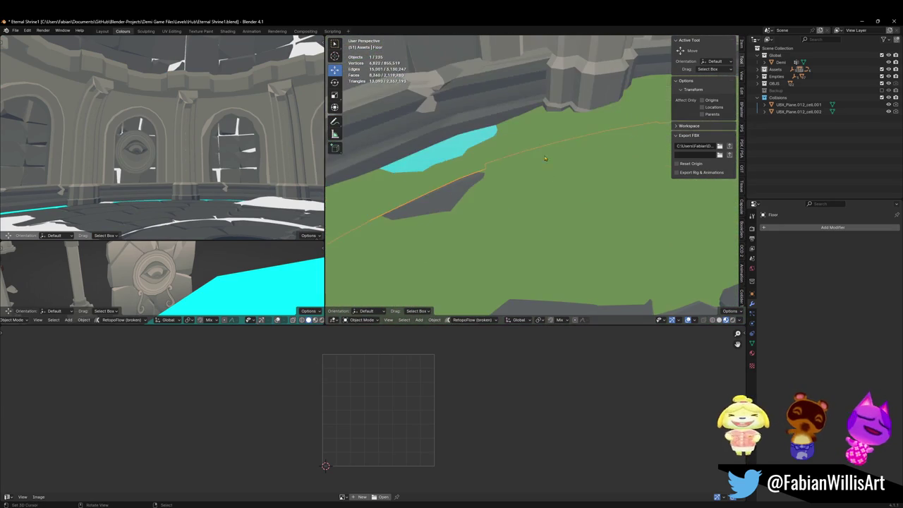
key(Tab)
key(a)
key(alt+a)
click(538, 240)
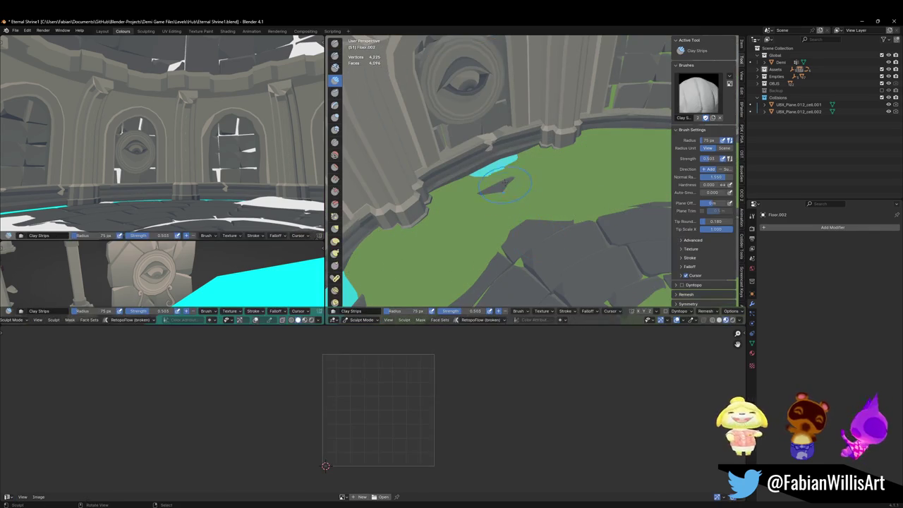
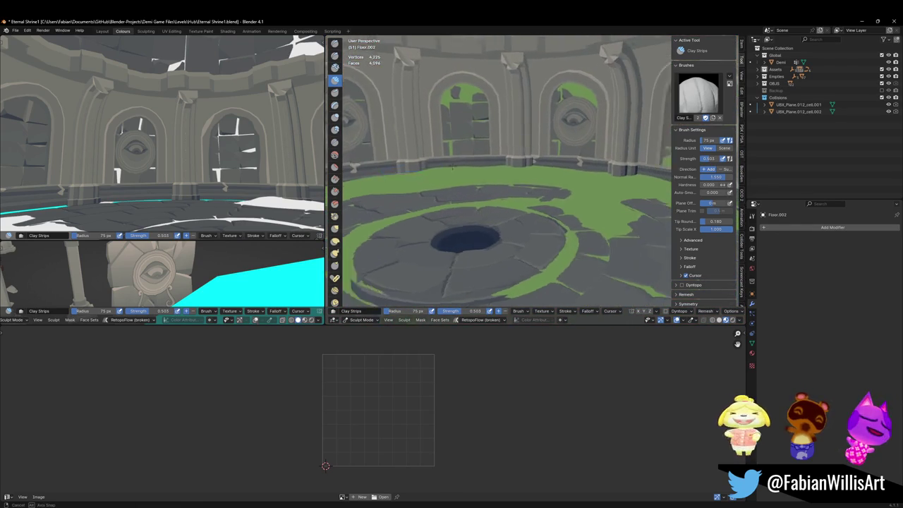
Switch the shrine scene from Sculpt Mode to Object Mode and save Eternal Shrine1.blend.
scroll(508, 166, down, 5)
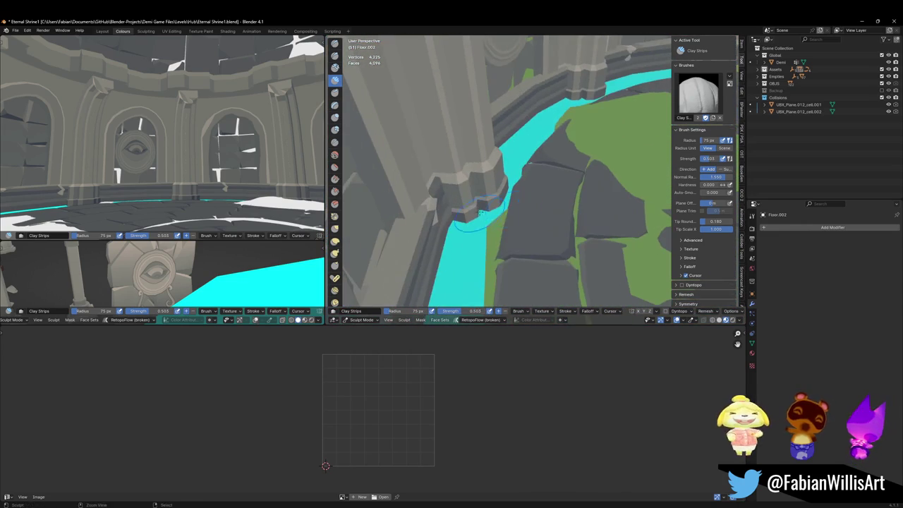
scroll(525, 212, down, 5)
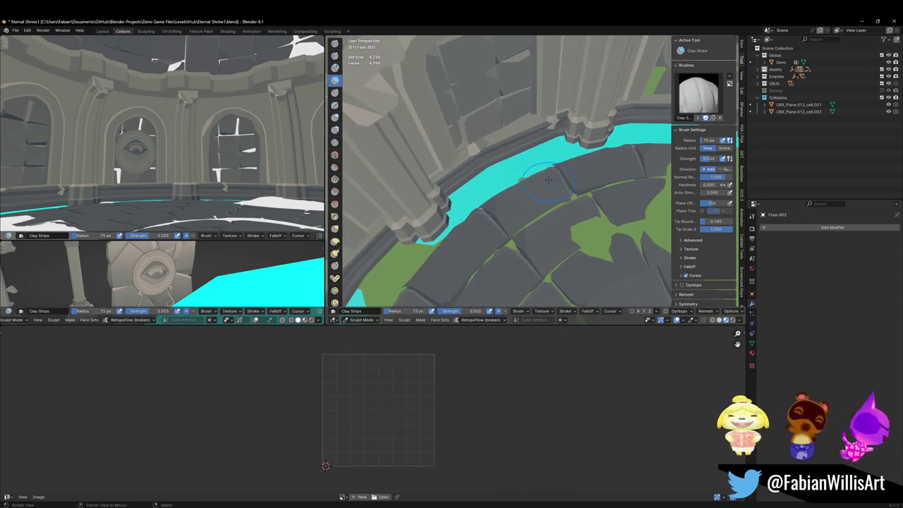
mouse_move(533, 181)
mouse_down()
mouse_move(530, 151)
mouse_move(516, 202)
mouse_move(581, 177)
mouse_up()
key(ctrl+Tab)
click(527, 182)
key(ctrl+s)
Select MAP_LairOfTrials with all its floor tile pieces, then bring Unity forward.
drag(525, 190, 517, 201)
click(477, 160)
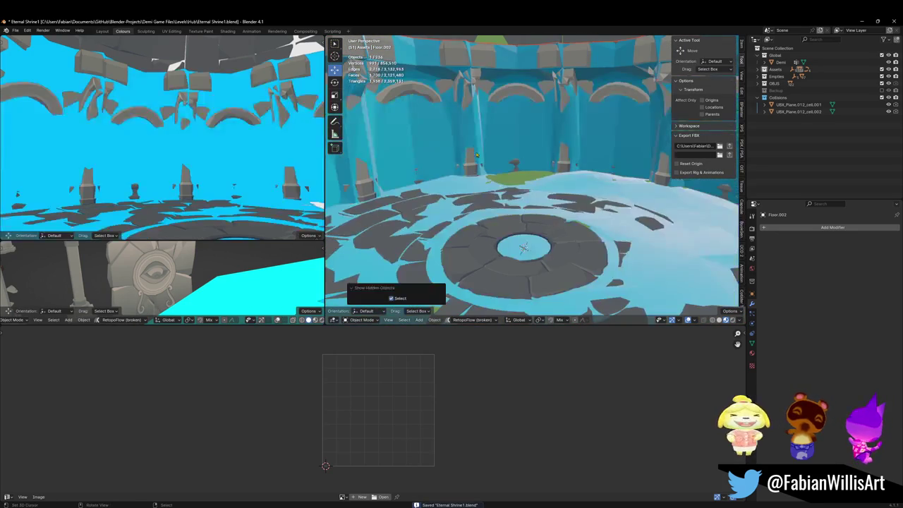
key(shift+bracketright)
mouse_move(582, 503)
click(576, 481)
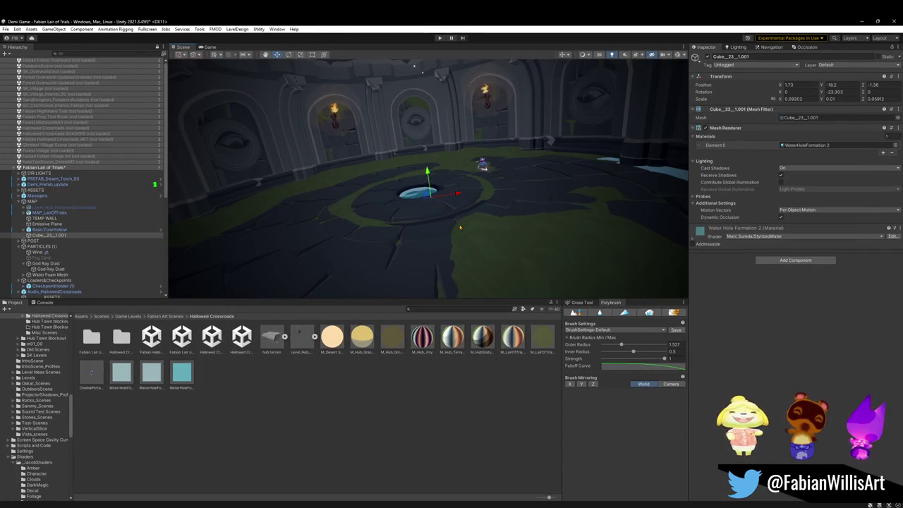
Nudge the water-hole cube Cube_23_1.001 down on Y, frame it, and delete it.
click(57, 225)
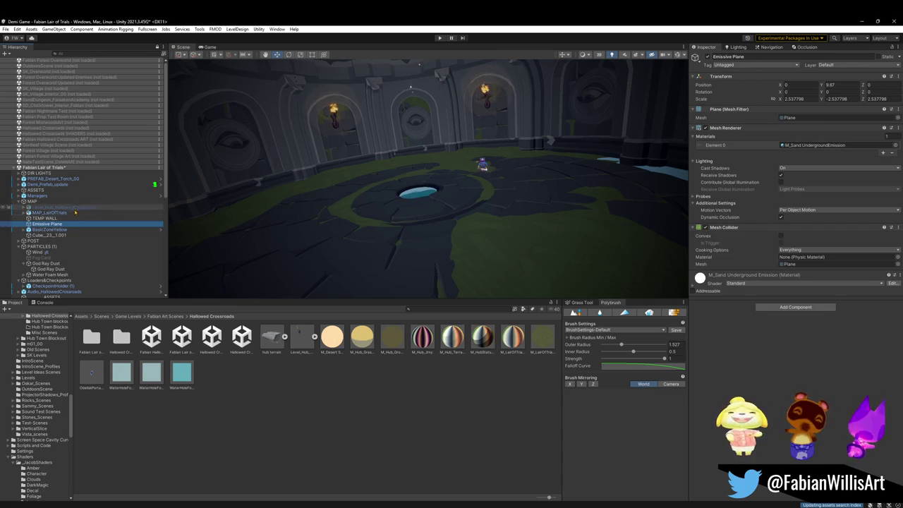
click(72, 236)
drag(428, 173, 432, 211)
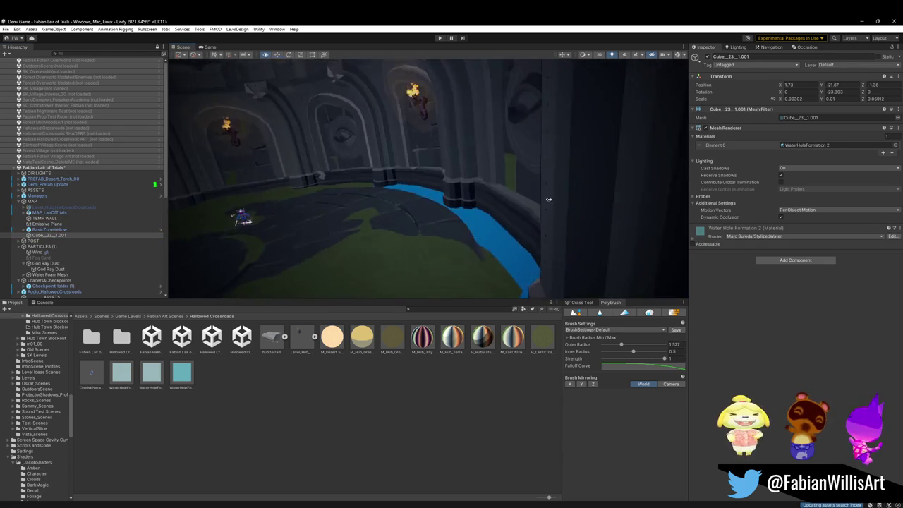
drag(247, 216, 532, 197)
key(f)
key(Delete)
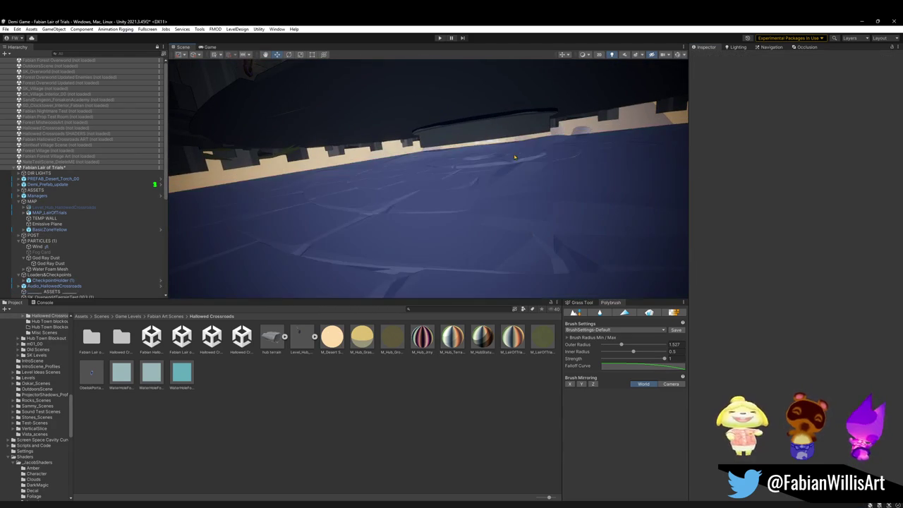
mouse_move(482, 180)
mouse_down()
mouse_move(411, 201)
mouse_move(429, 207)
mouse_move(424, 213)
mouse_up()
mouse_move(353, 260)
mouse_down()
mouse_move(494, 165)
mouse_move(459, 238)
mouse_move(400, 240)
mouse_move(462, 205)
mouse_move(540, 213)
mouse_up()
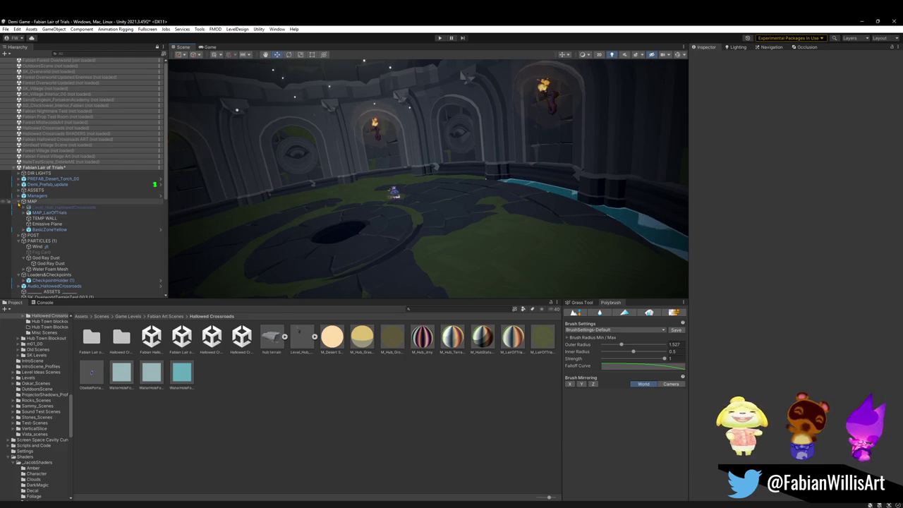
Collapse MAP and delete Water Foam Mesh with its Statue Foam children, then check the hall.
click(20, 202)
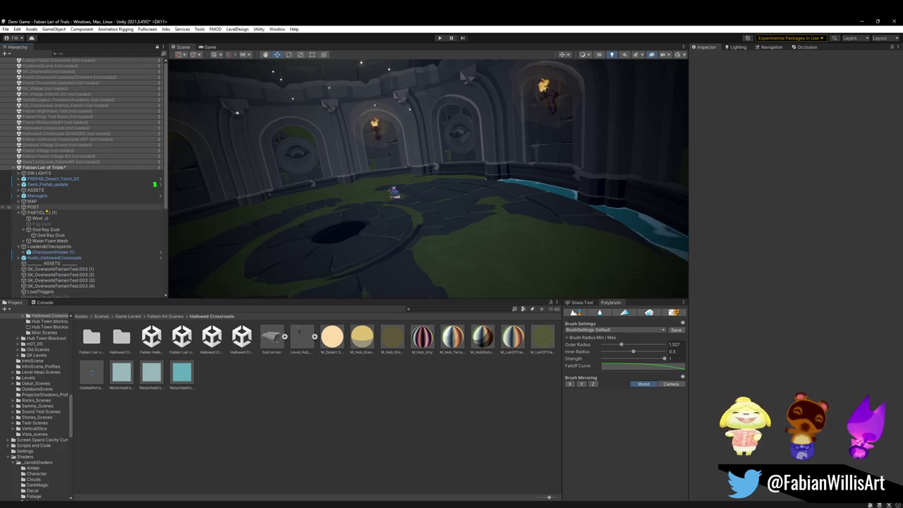
click(24, 241)
click(54, 241)
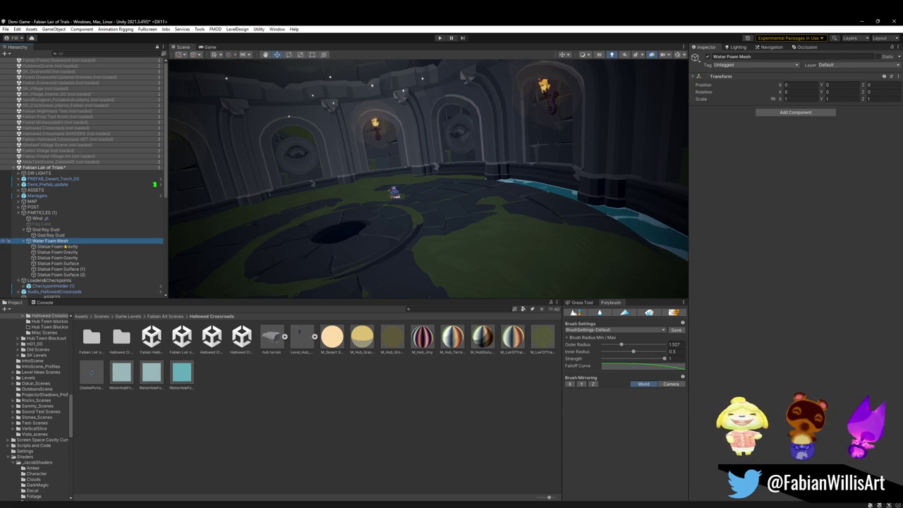
key(Delete)
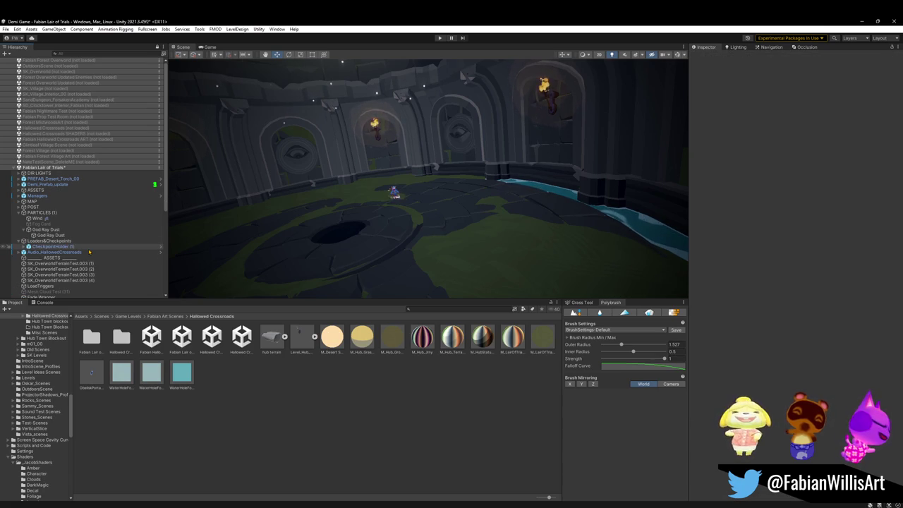
mouse_move(462, 212)
mouse_down()
mouse_move(466, 135)
mouse_move(489, 170)
mouse_move(487, 187)
mouse_up()
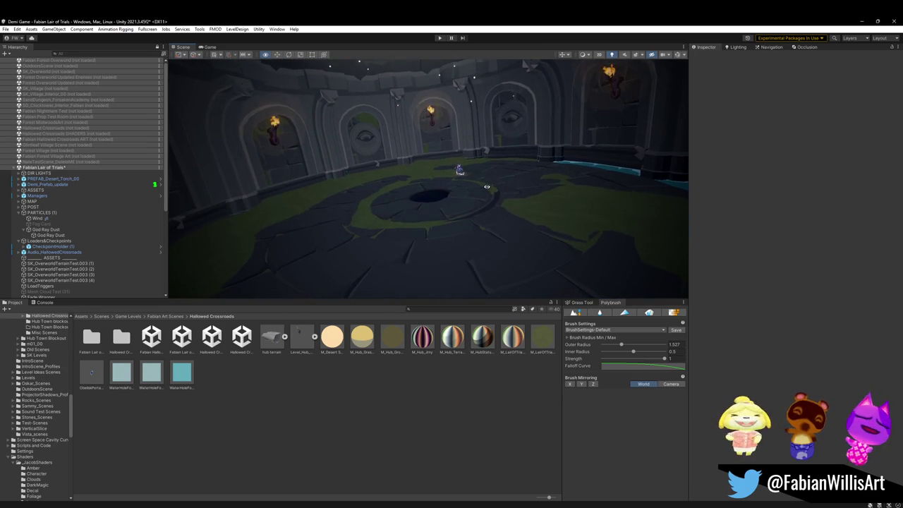
mouse_move(569, 131)
mouse_down()
mouse_move(491, 126)
mouse_move(499, 130)
mouse_up()
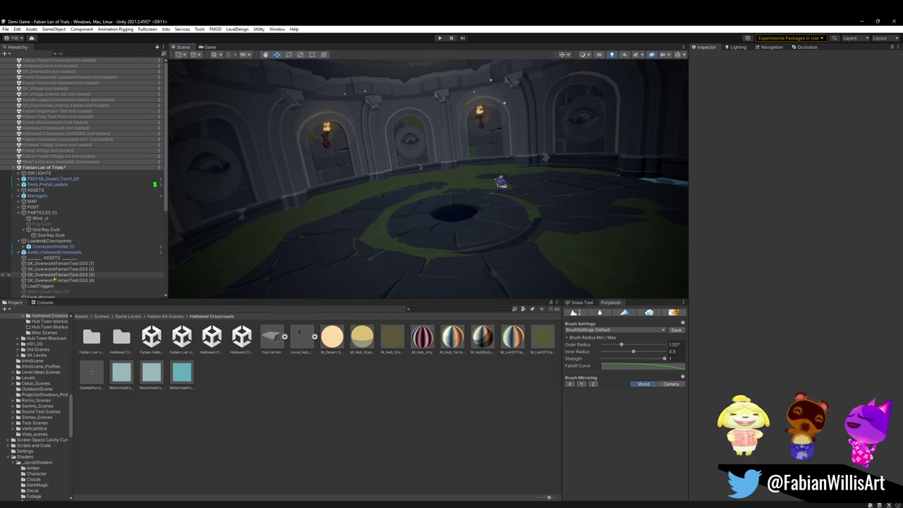
mouse_move(425, 228)
mouse_down()
mouse_move(374, 229)
mouse_move(419, 224)
mouse_up()
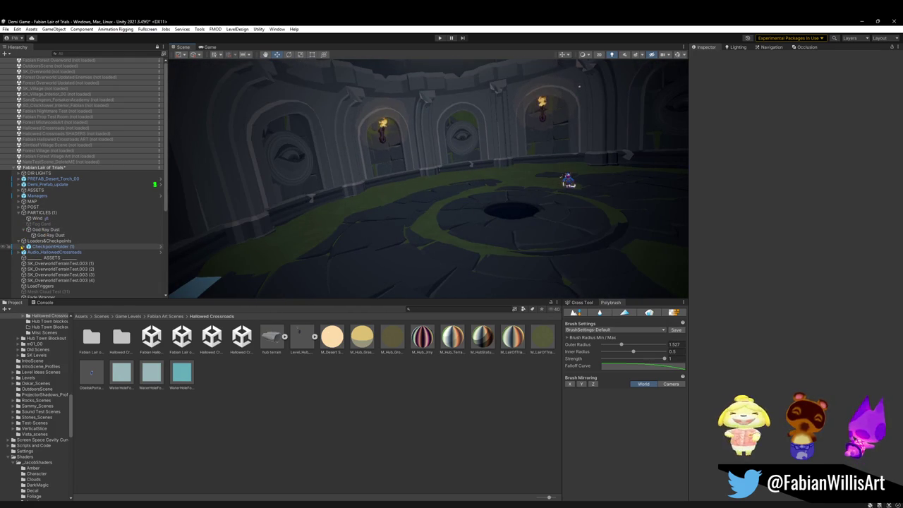
click(50, 246)
Delete CheckpointHolder (1) and place a duplicate of Loaders&Checkpoints below God Ray Dust.
key(Delete)
click(49, 242)
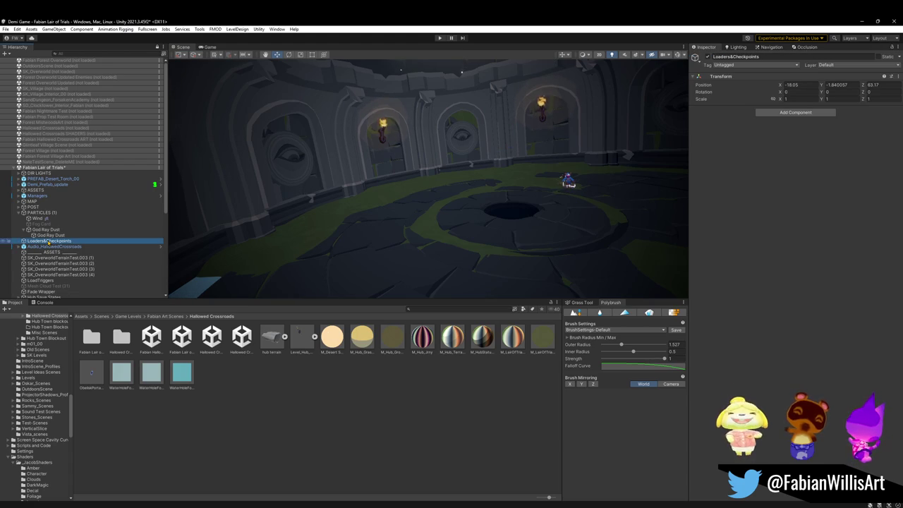
key(ctrl+d)
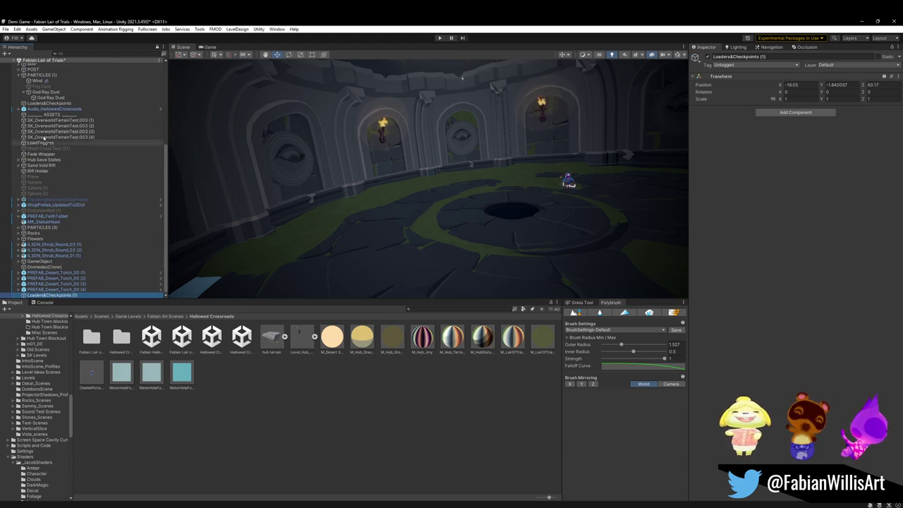
drag(49, 106, 61, 110)
Wrap the Loaders&Checkpoints copy in a new empty parent named INDEX.
key(ctrl+shift+g)
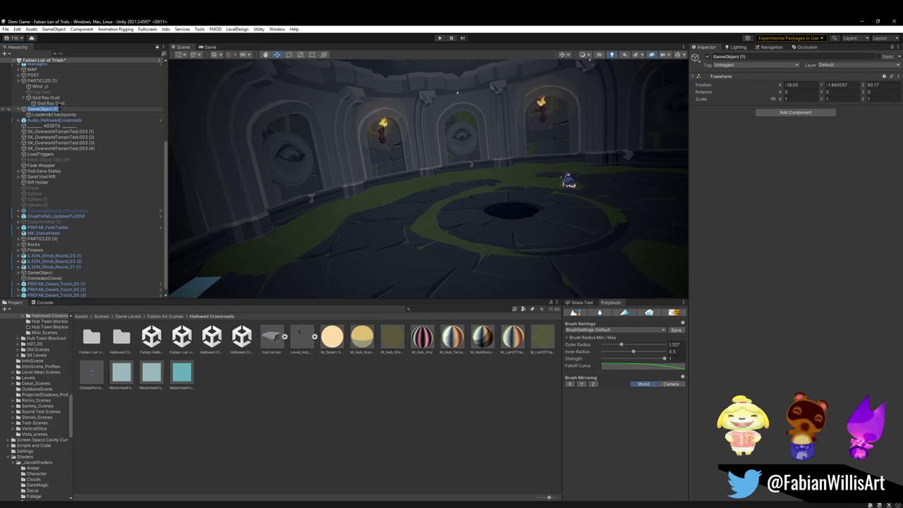
key(F2)
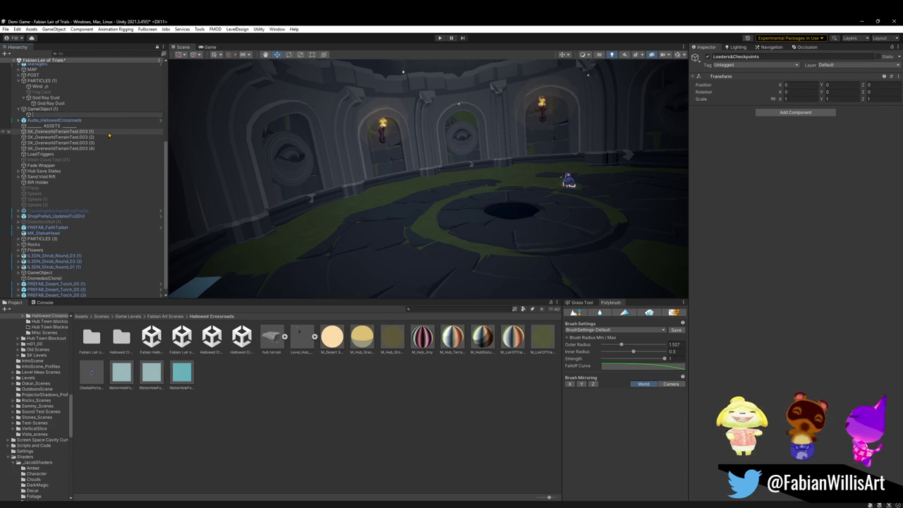
click(44, 110)
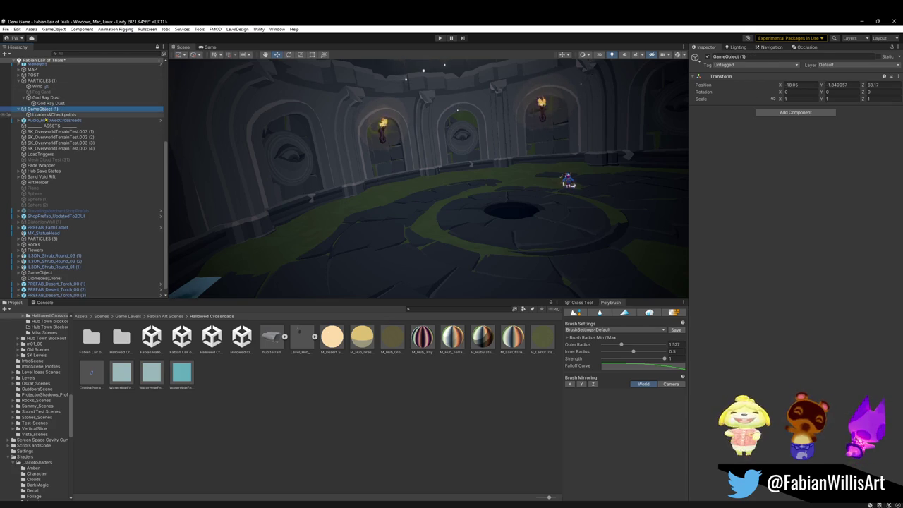
key(Left)
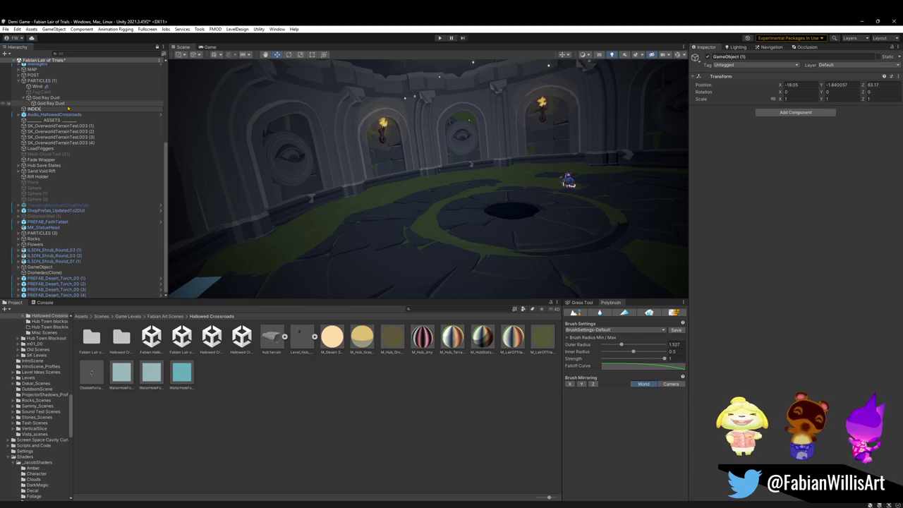
key(Return)
click(796, 112)
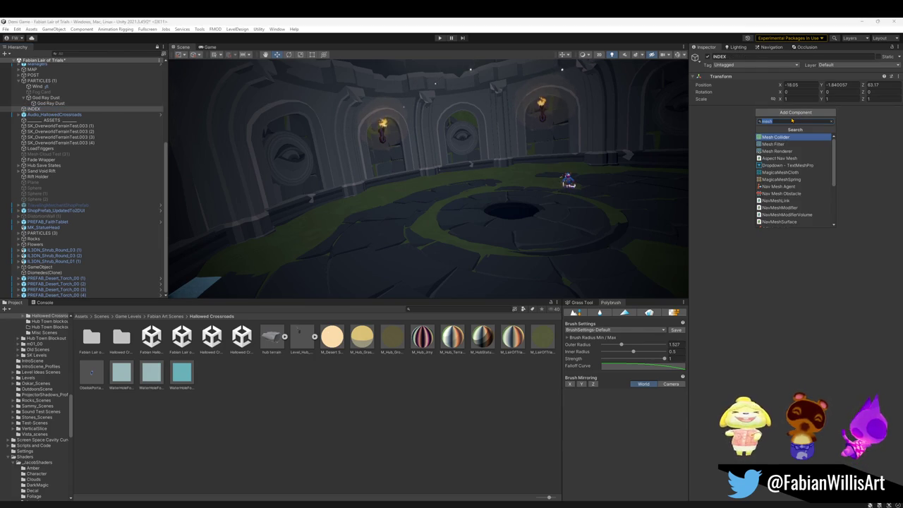
Add the Scene Position Index Holder script to INDEX by searching 'index'.
text(index)
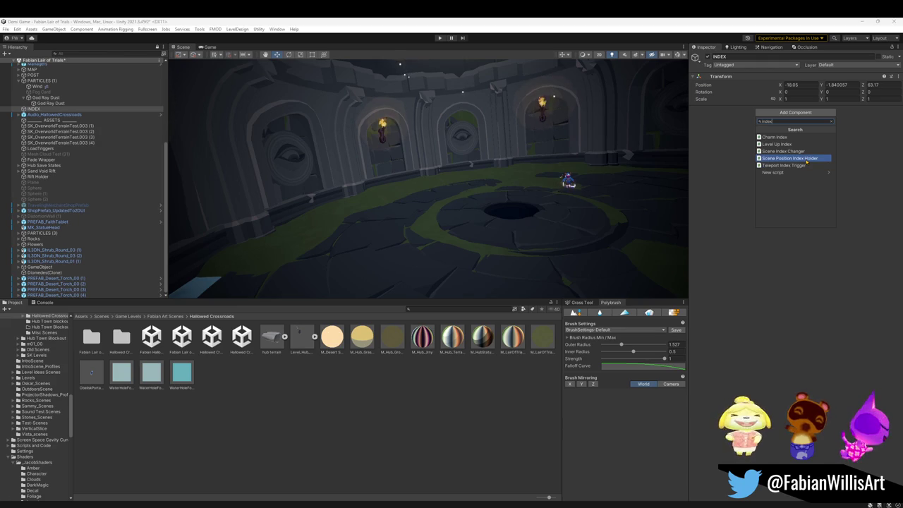
click(806, 159)
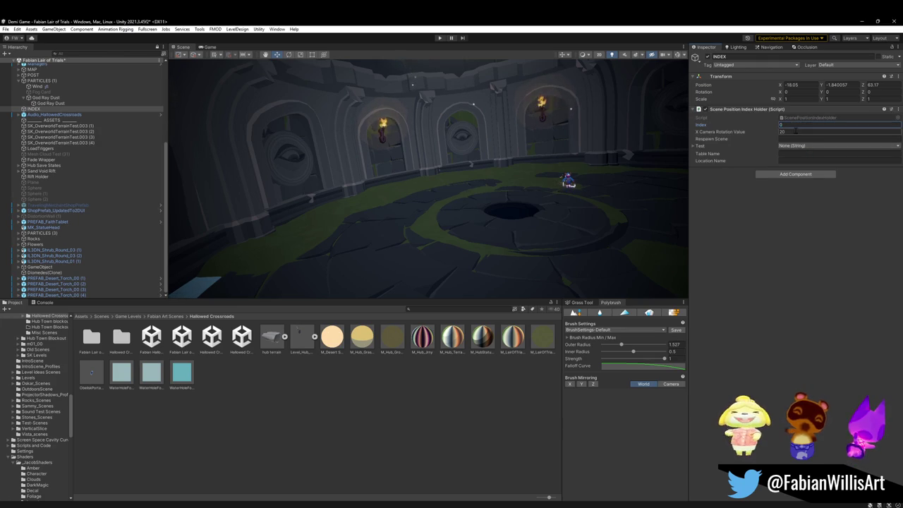
drag(545, 213, 543, 211)
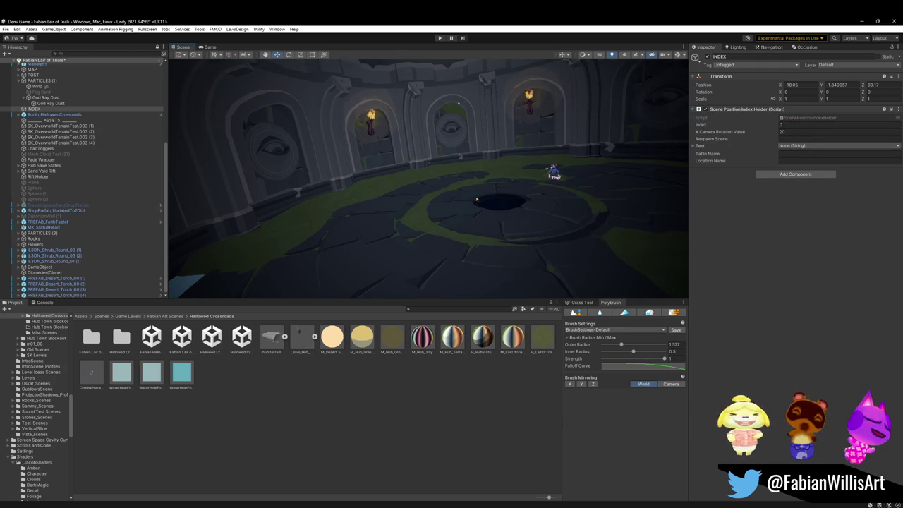
drag(473, 199, 491, 206)
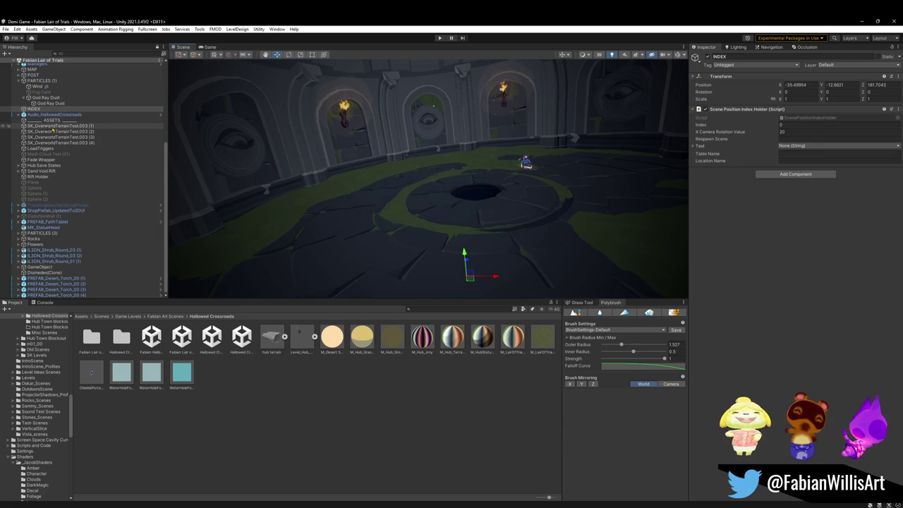
Move terrain objects (2) through (4) under LoadTriggers.
click(53, 127)
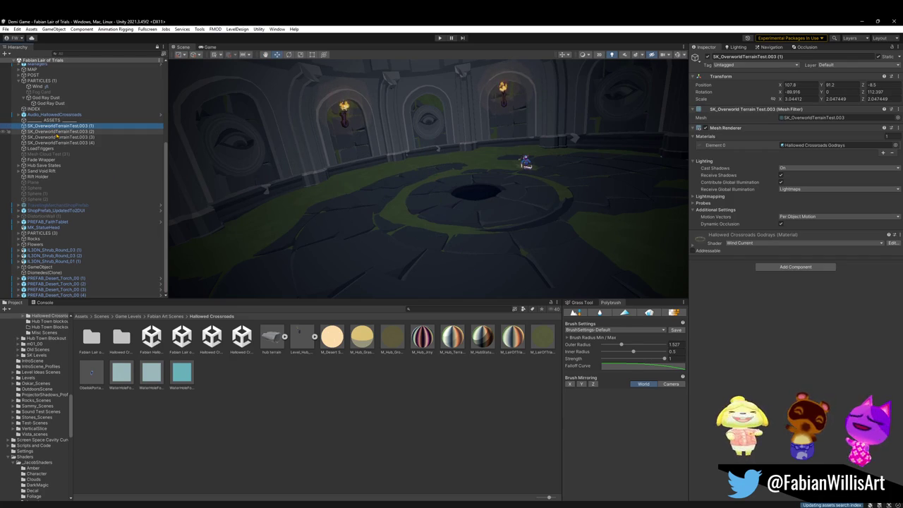
shift+click(141, 143)
drag(265, 133, 423, 158)
click(424, 159)
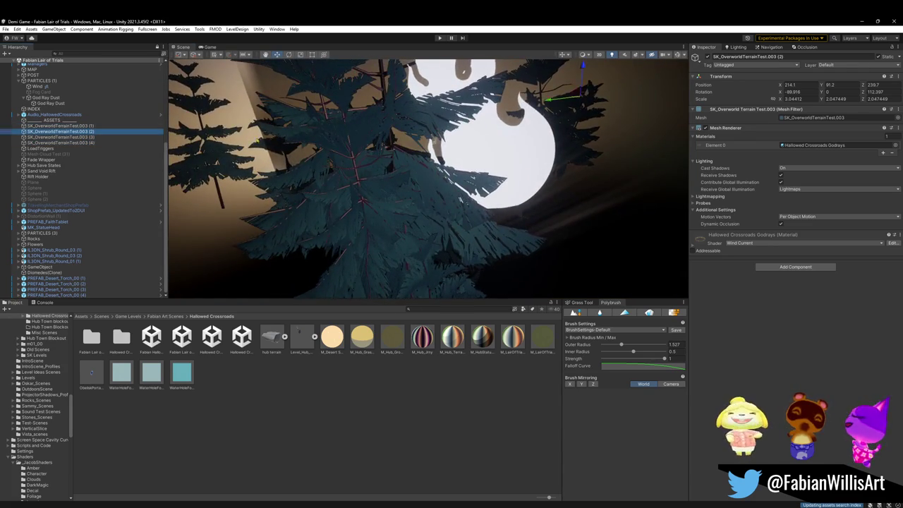
key(f)
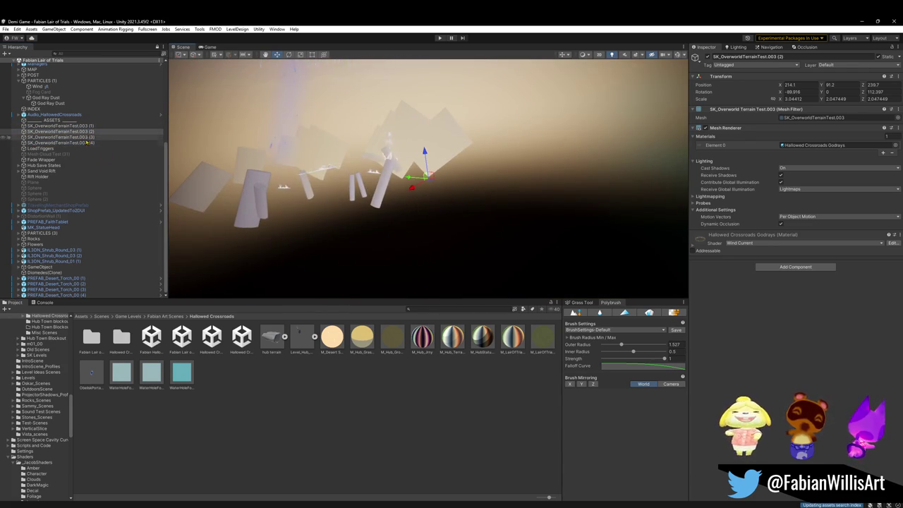
shift+click(86, 143)
drag(77, 134, 55, 152)
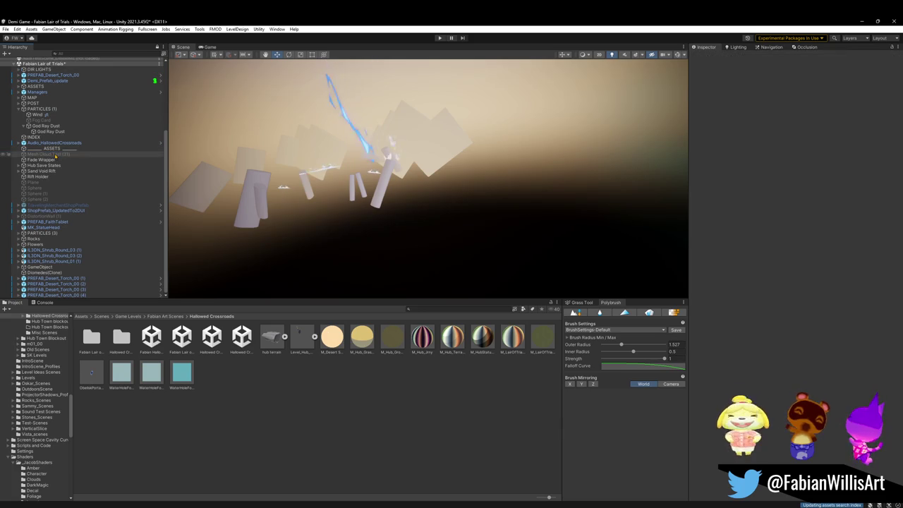
Delete Fade Wrapper, Hub Wave States, Sand Void Rift, Rift Holder and Plane.
click(54, 160)
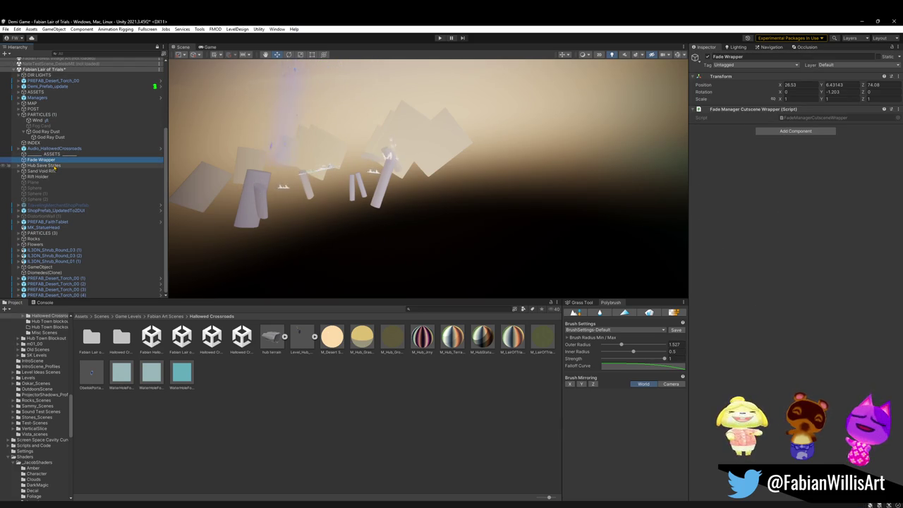
key(f)
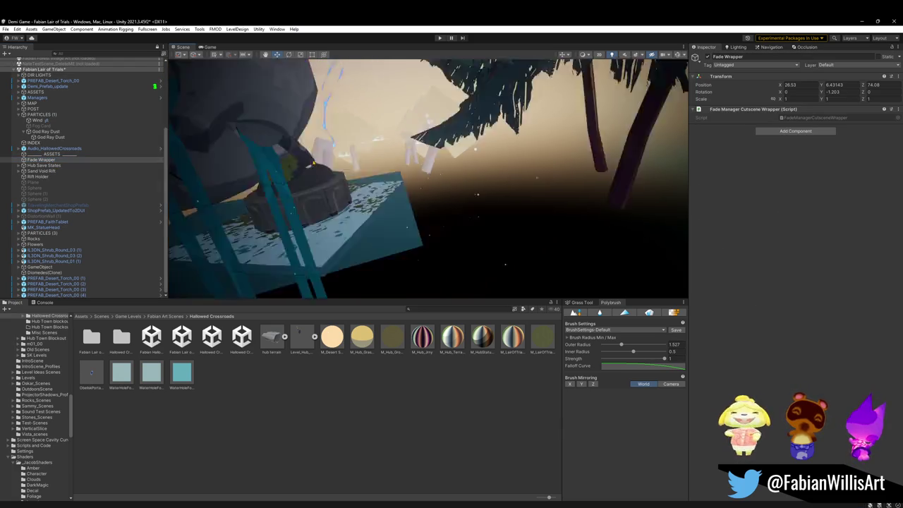
key(Delete)
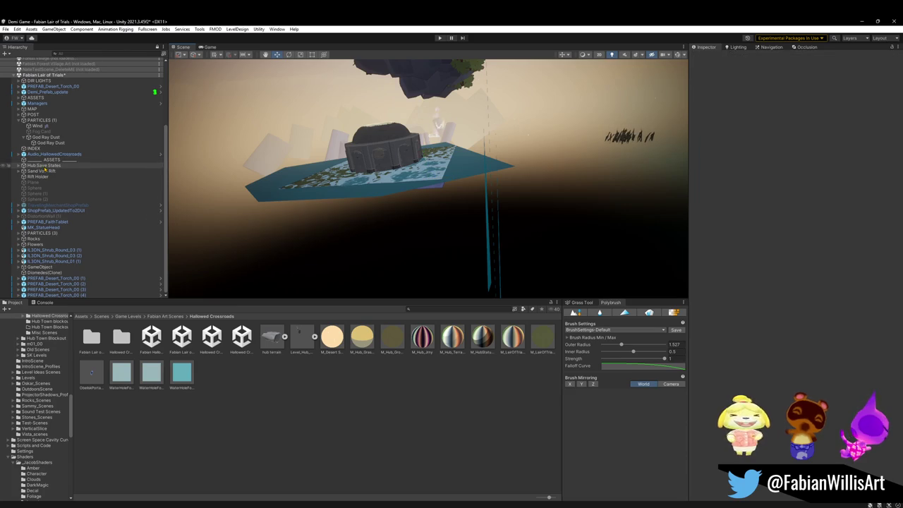
key(Delete)
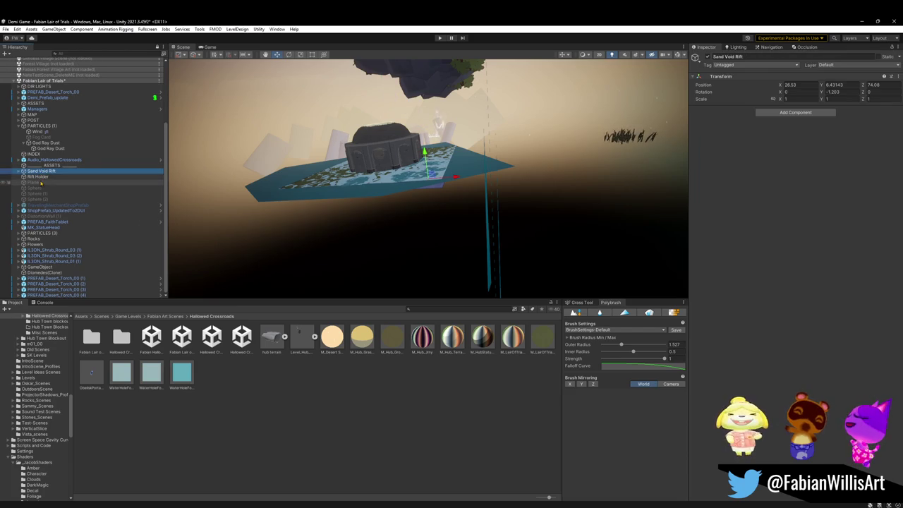
key(Delete)
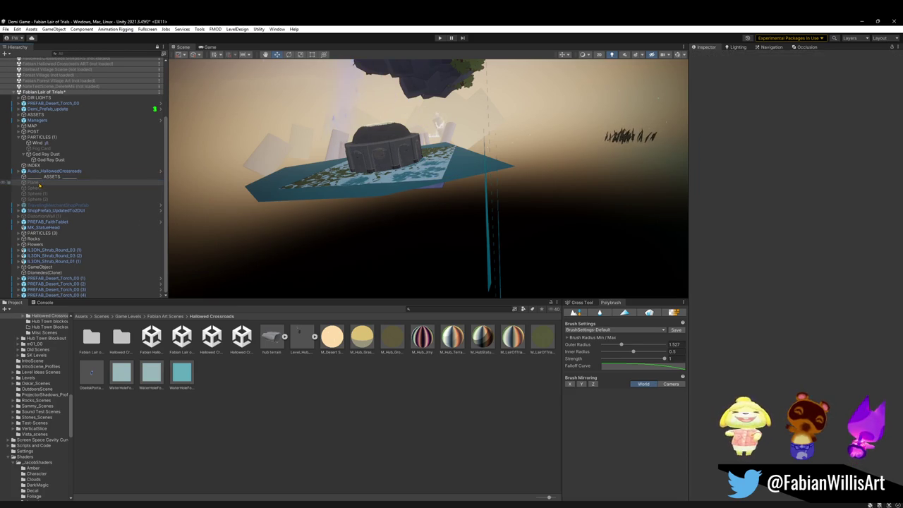
key(Delete)
Delete the leftover spheres, ShopPrefab, PREFAB_FaithTablet and MK_StatueHead.
key(Delete)
key(Delete)
key(Delete)
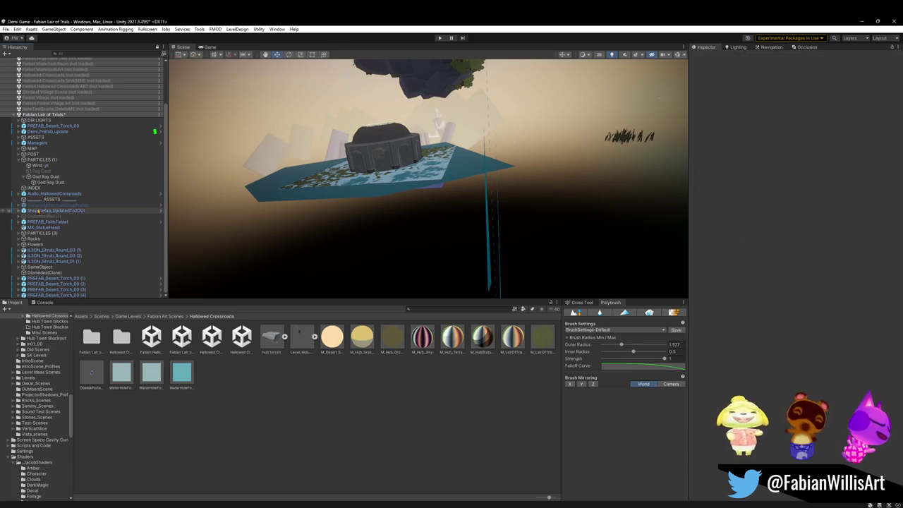
click(46, 212)
key(Delete)
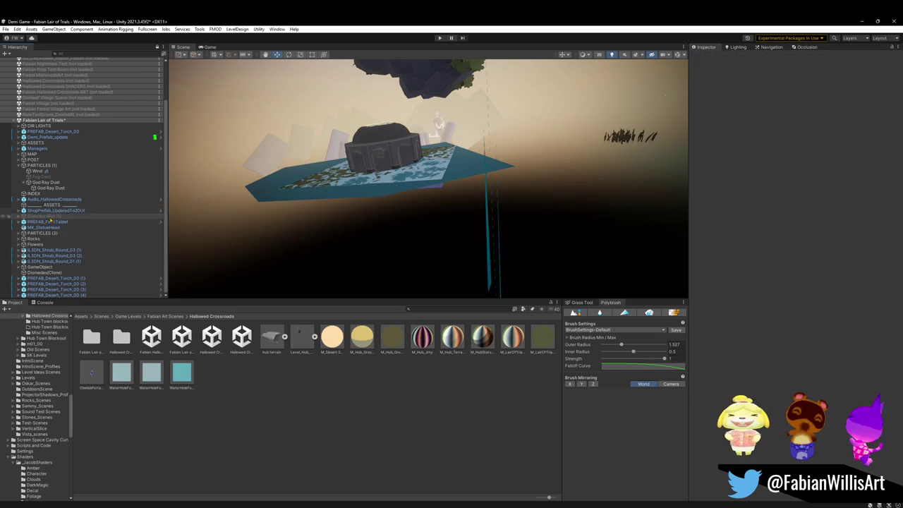
click(49, 222)
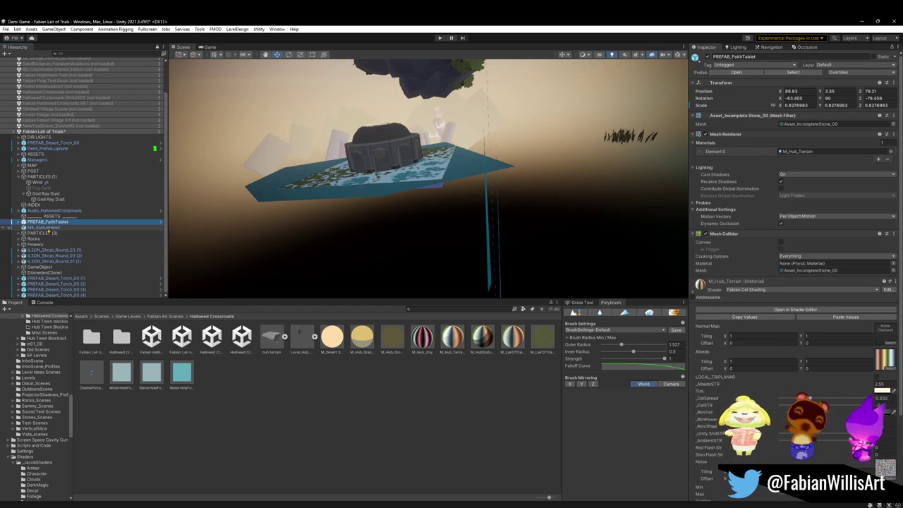
key(Delete)
click(47, 228)
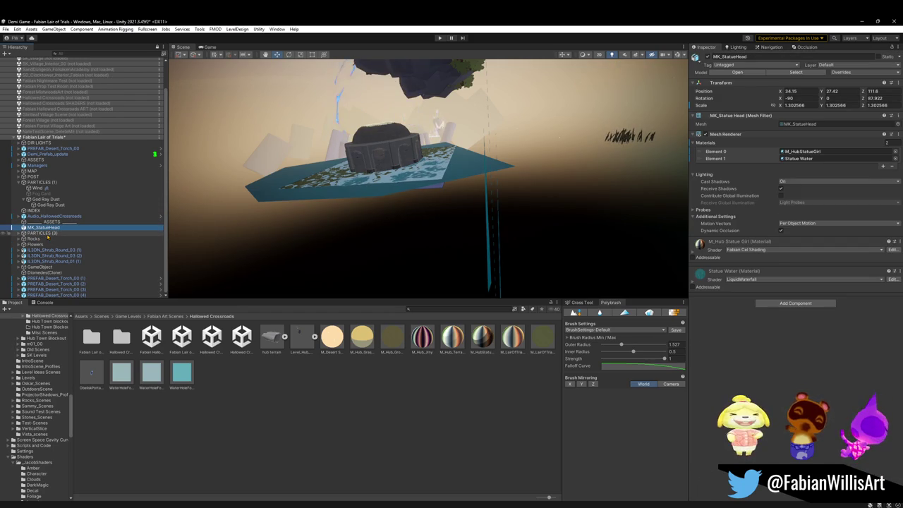
key(Delete)
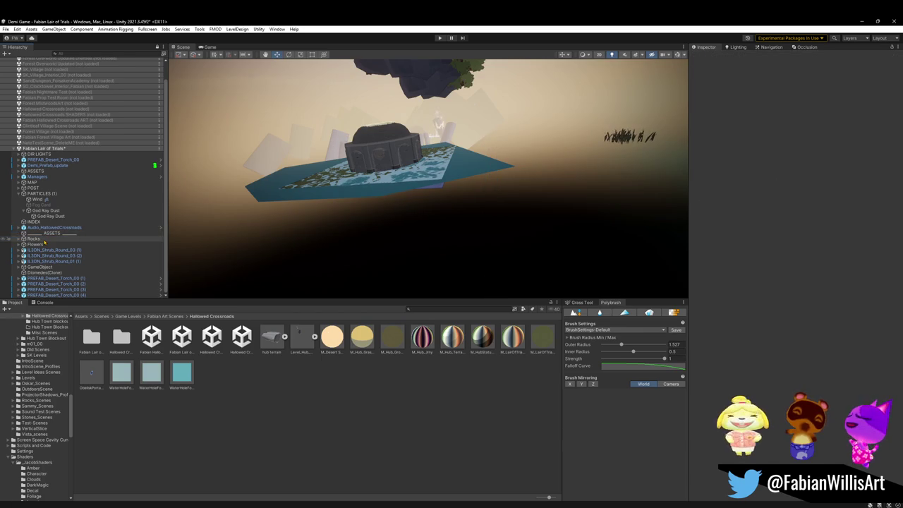
Delete Rocks, Flowers, the shrubs, the pine-tree GameObject and Diomedes(Clone) together.
click(44, 239)
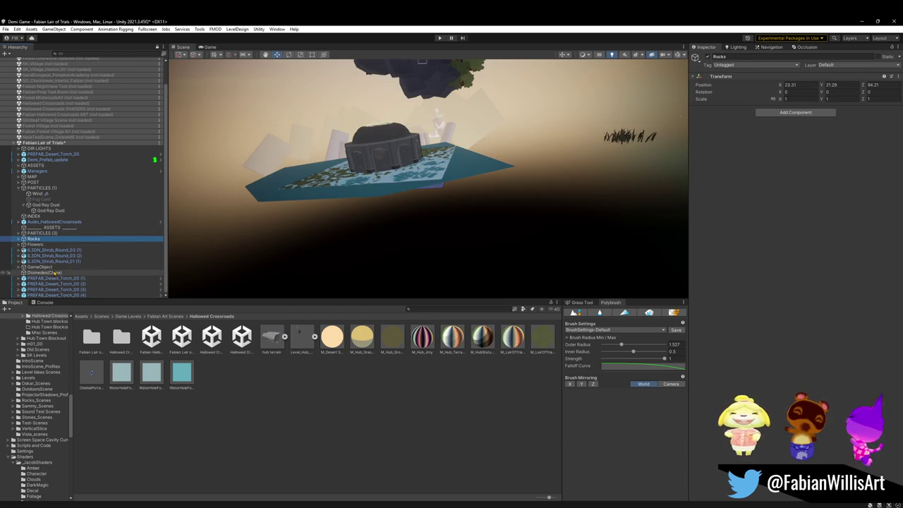
shift+click(56, 273)
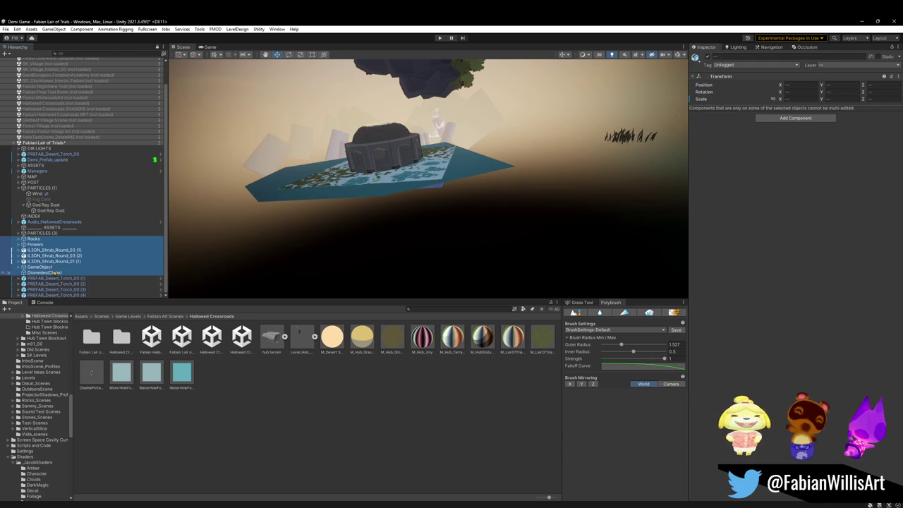
click(20, 267)
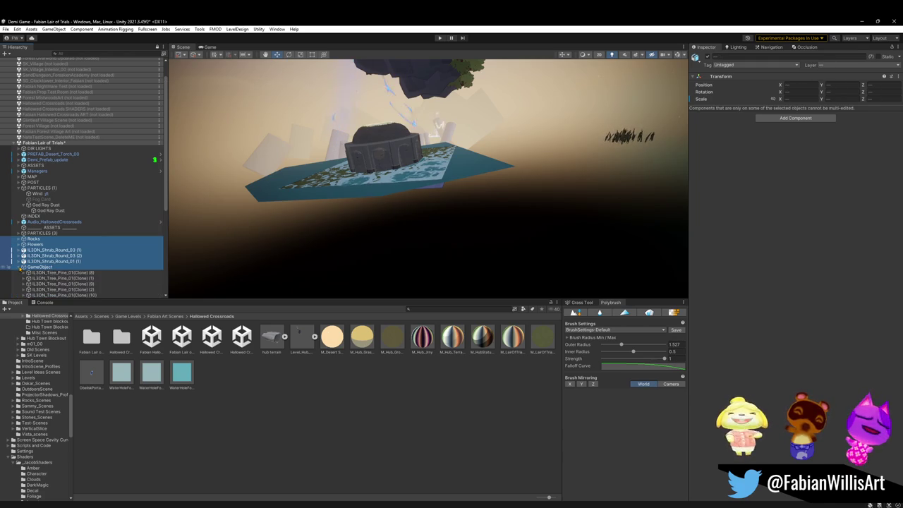
click(21, 267)
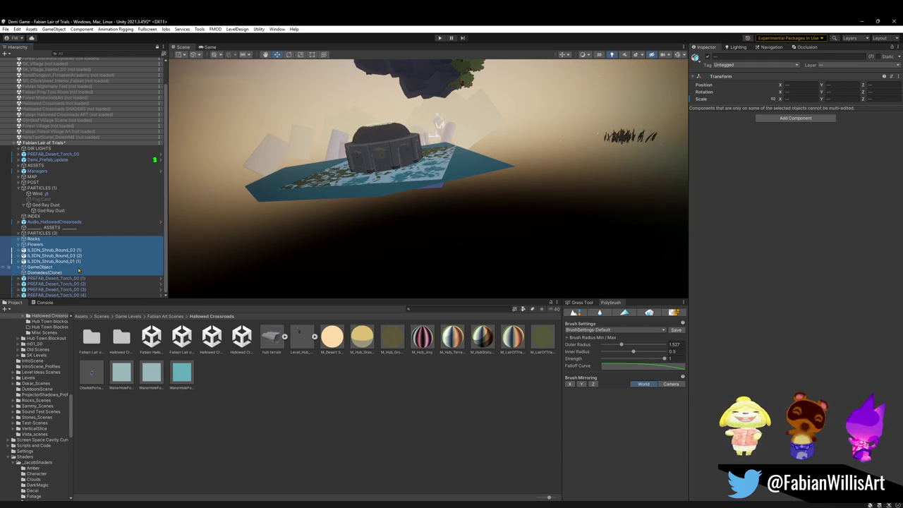
key(Delete)
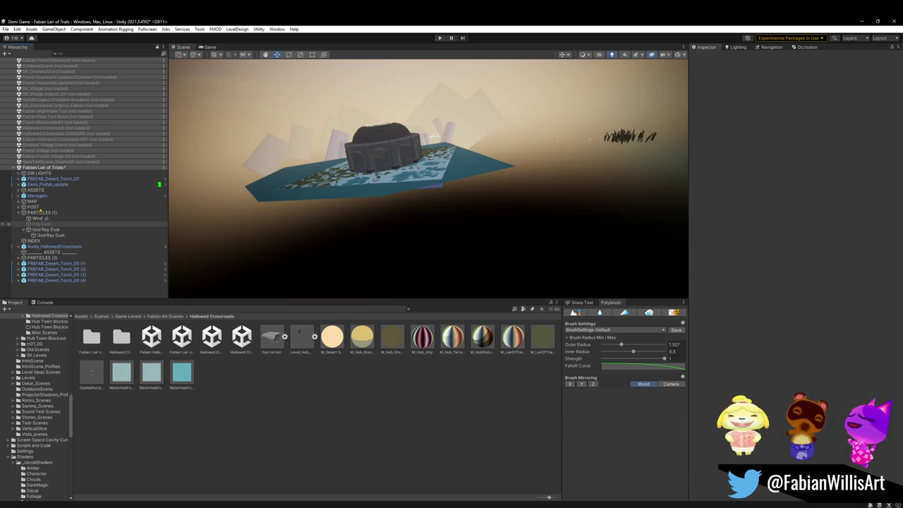
Save the scene and delete Wind Lines through Ground Firefly from PARTICLES (3).
key(ctrl+s)
click(19, 258)
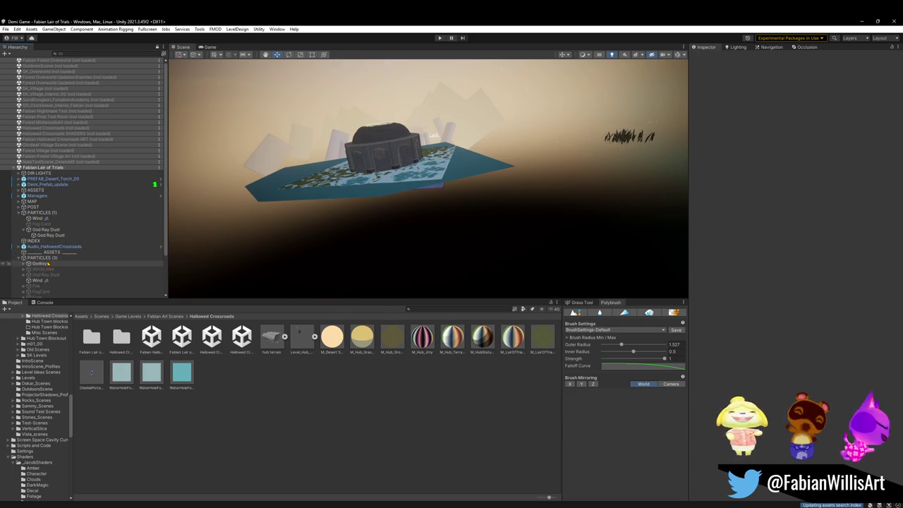
scroll(51, 244, down, 3)
click(36, 234)
click(46, 272)
click(43, 268)
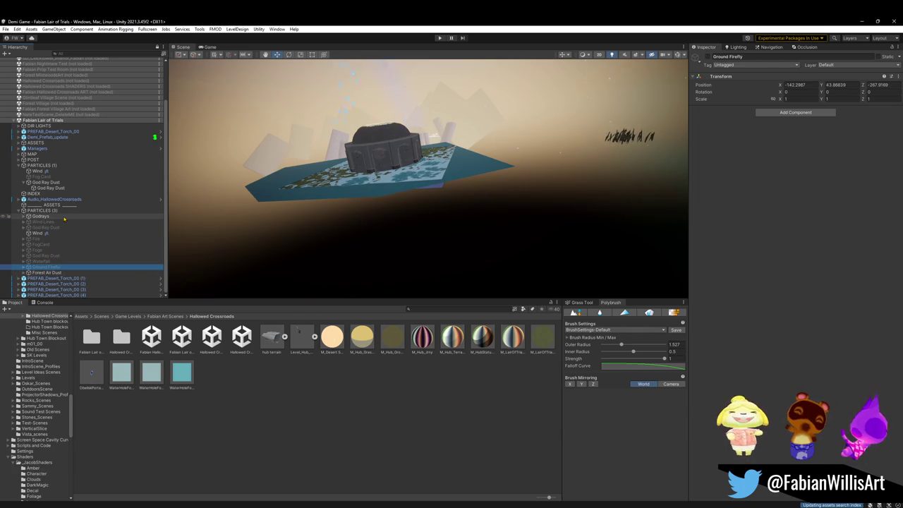
shift+click(51, 222)
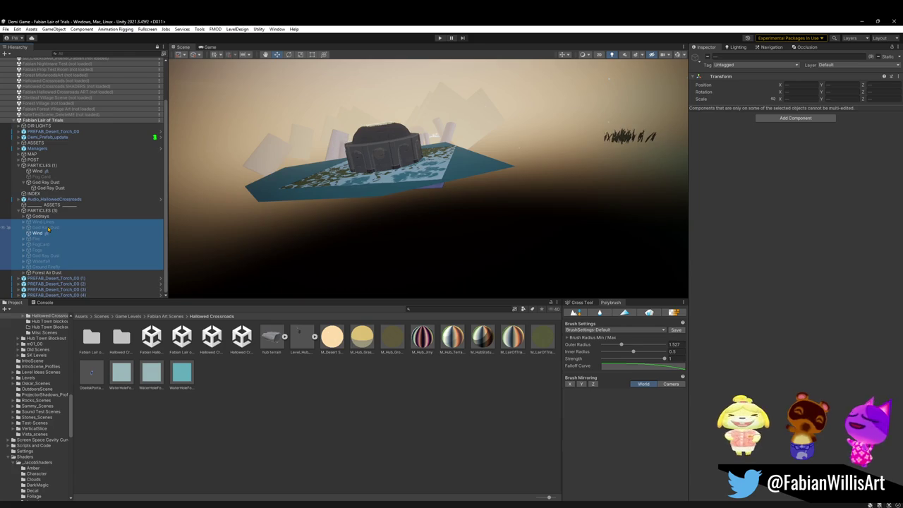
key(Delete)
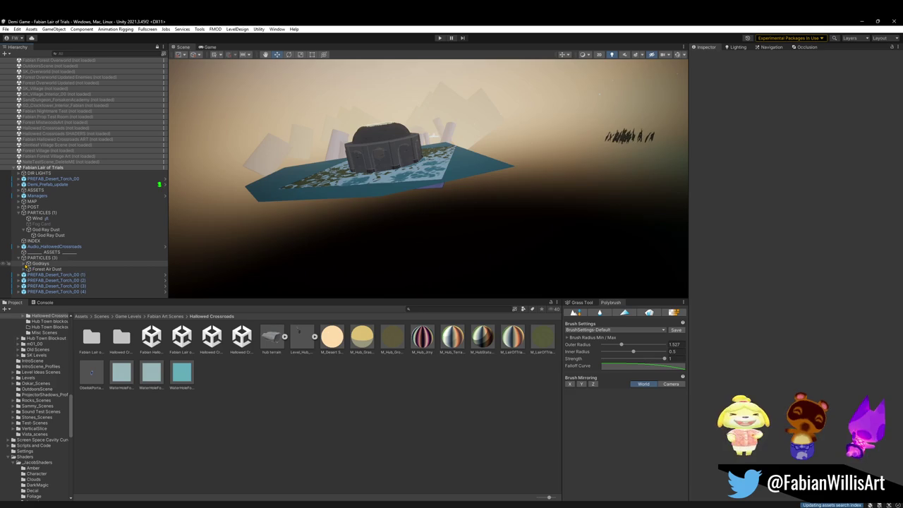
Delete the extra emitters IL3DN_GodRays (4) and (5) from the Godrays group.
click(26, 264)
click(53, 274)
shift+click(62, 280)
key(Delete)
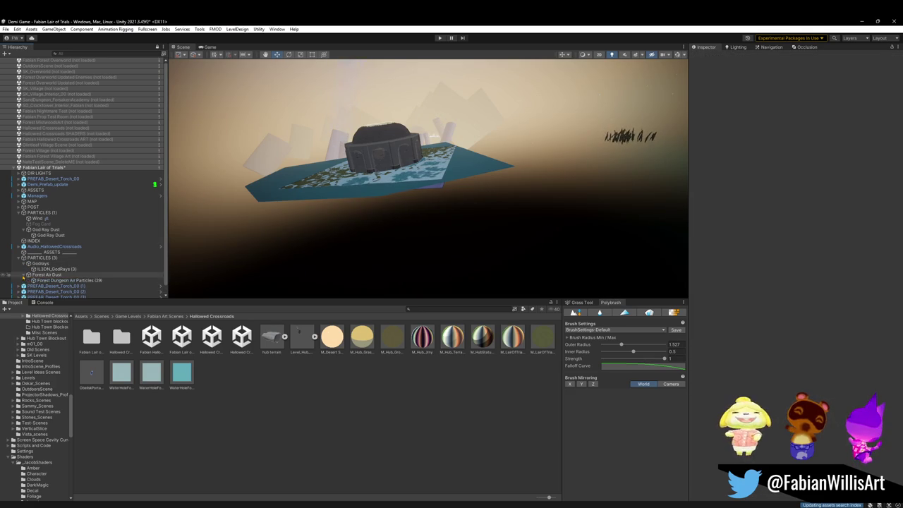
click(45, 280)
Select the icy water mesh Cube_23_1.001 beside the arena floor and drag it slightly lower.
drag(449, 149, 434, 150)
scroll(434, 149, up, 5)
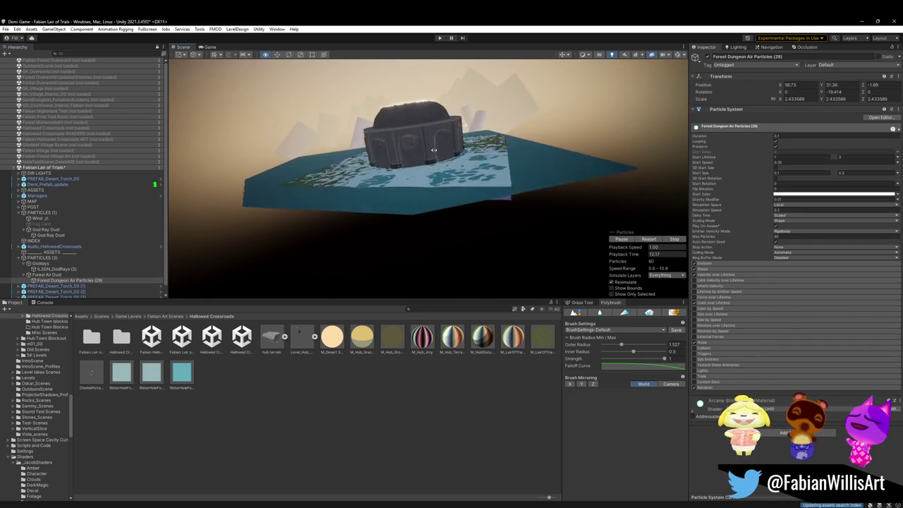
scroll(434, 149, up, 10)
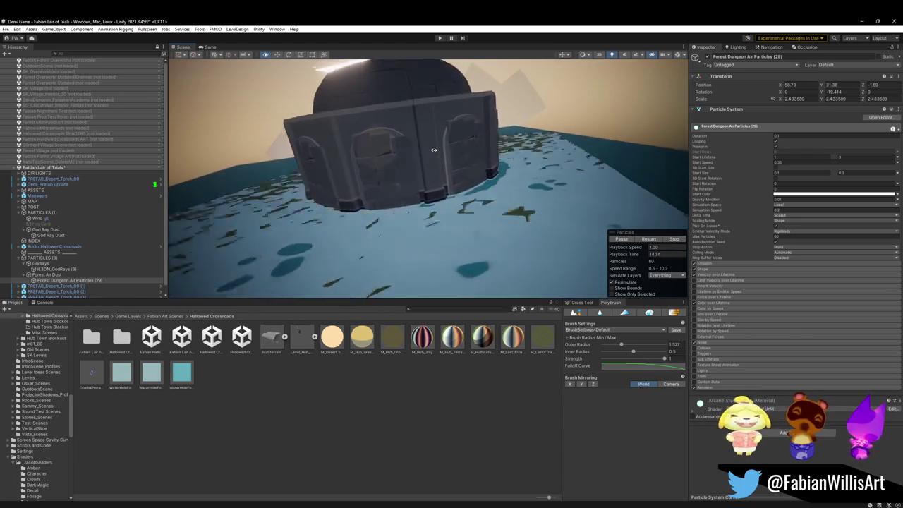
mouse_move(430, 148)
mouse_down()
mouse_move(522, 167)
mouse_move(575, 163)
mouse_move(521, 189)
mouse_move(531, 179)
mouse_up()
click(485, 129)
drag(485, 129, 440, 131)
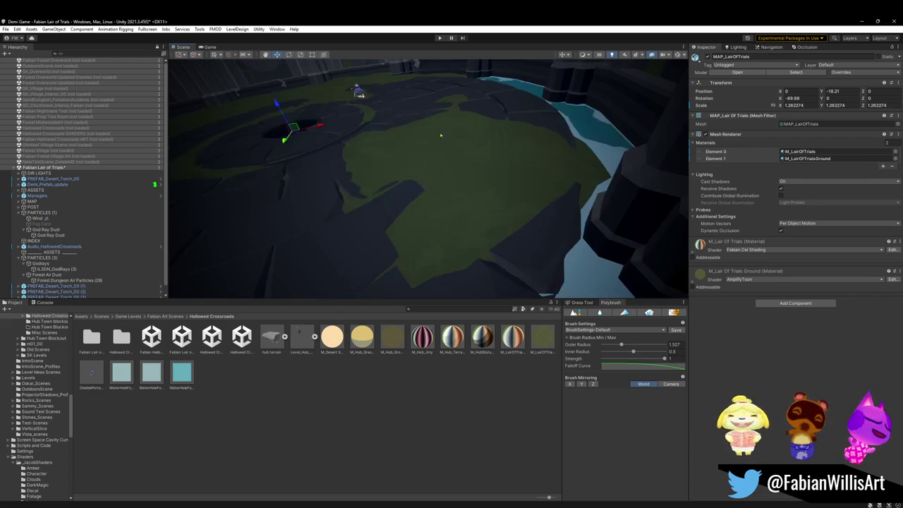
click(583, 128)
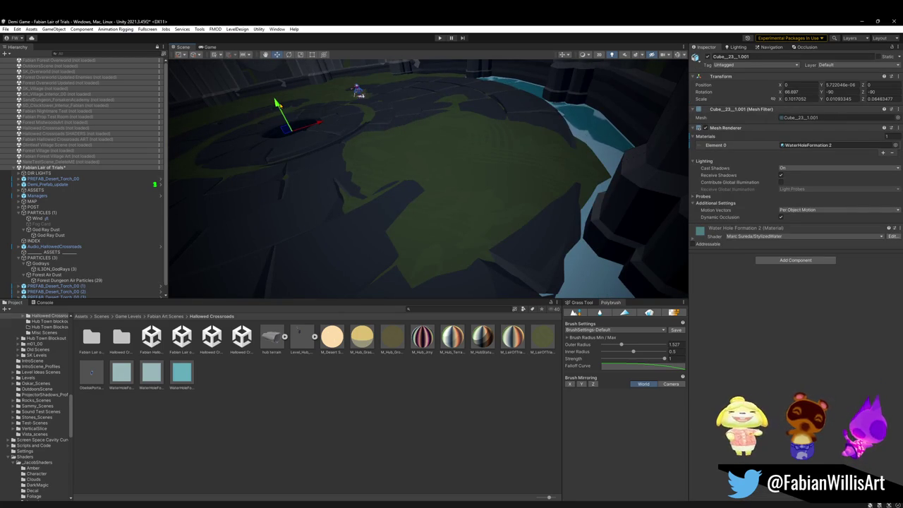
mouse_move(279, 105)
mouse_down()
mouse_move(282, 99)
mouse_move(228, 131)
mouse_move(411, 105)
mouse_move(385, 107)
mouse_up()
mouse_move(224, 135)
mouse_down()
mouse_move(486, 170)
mouse_move(402, 169)
mouse_up()
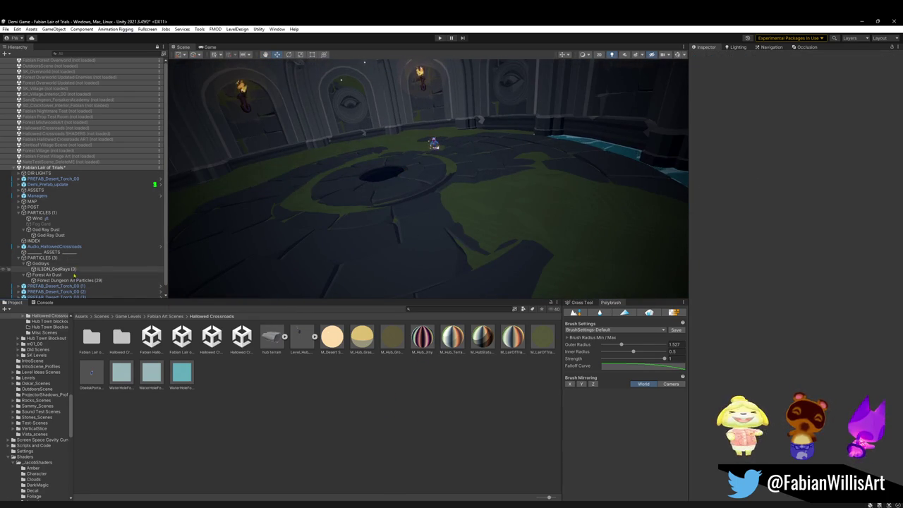
Toggle Forest Dungeon Air Particles (29) off and back on to compare the dust effect.
click(110, 278)
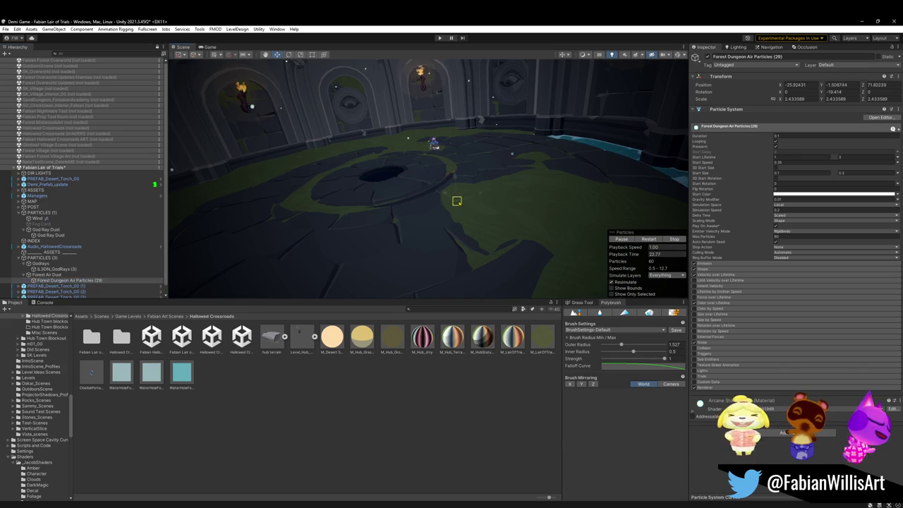
drag(395, 92, 406, 142)
drag(467, 141, 538, 148)
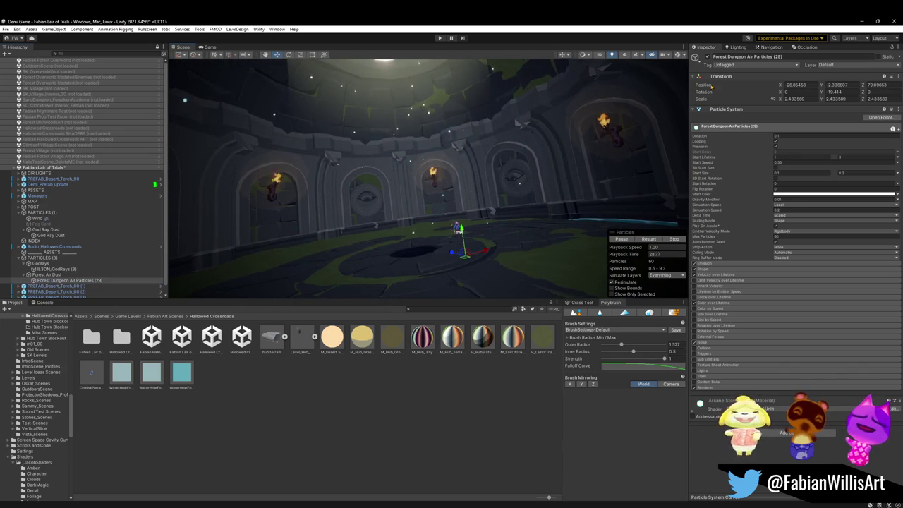
click(706, 56)
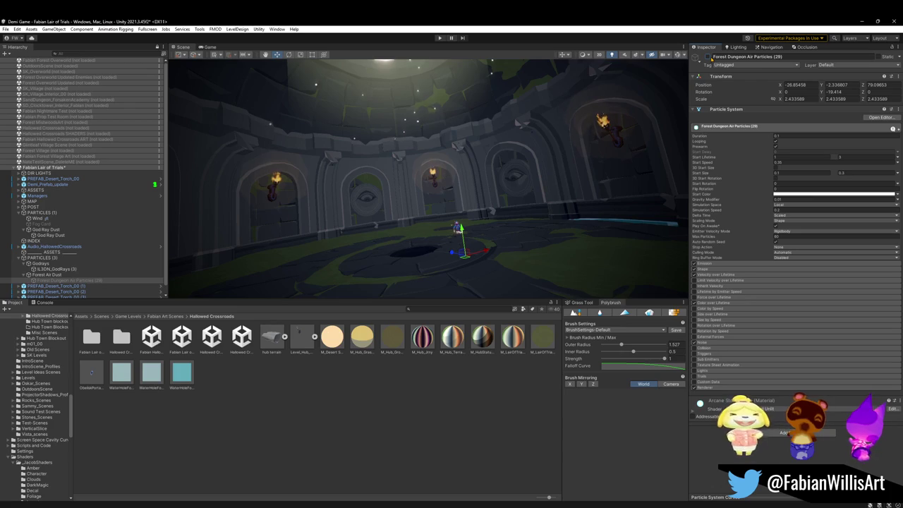
drag(557, 162, 554, 110)
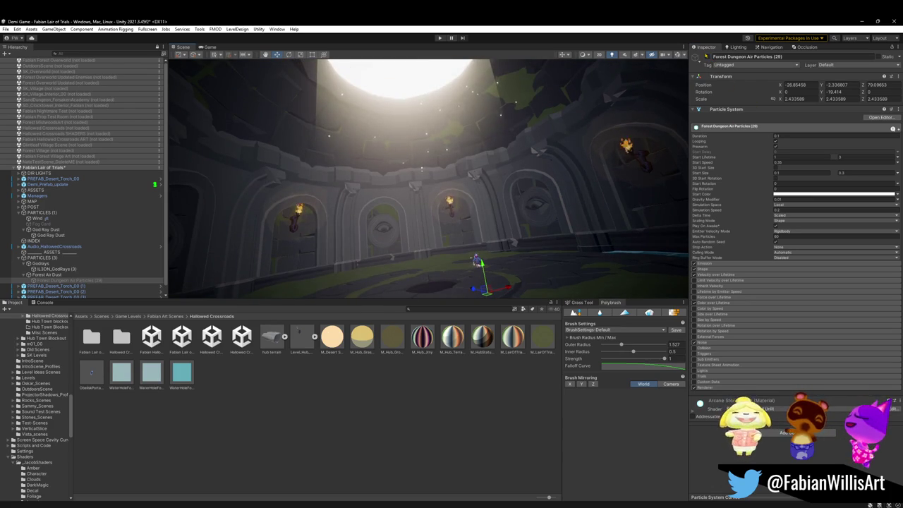
click(696, 56)
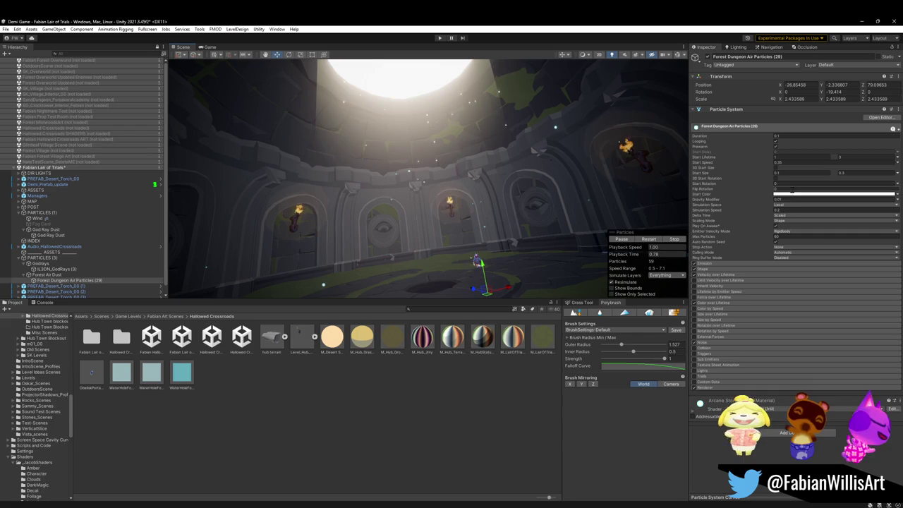
Review the particles' Start Color and shift the emitter farther across the chamber.
click(797, 194)
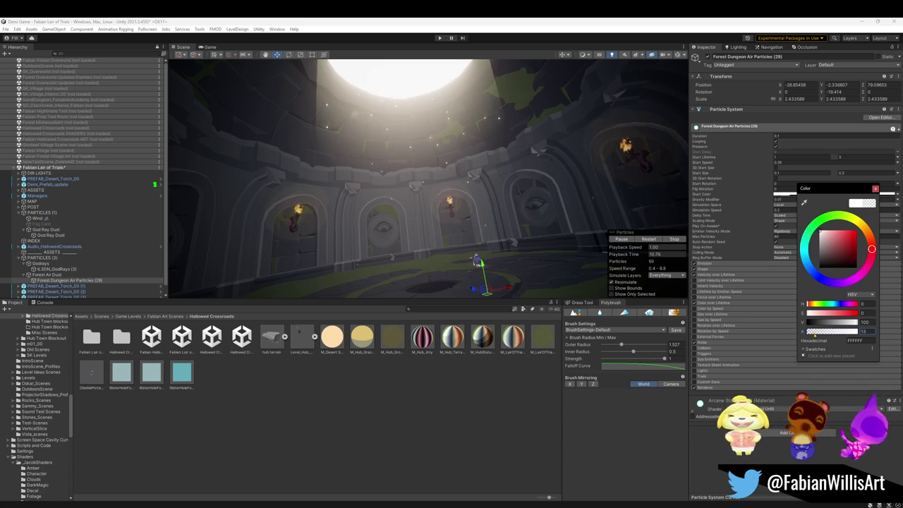
mouse_move(522, 187)
mouse_down()
mouse_move(577, 141)
mouse_move(596, 180)
mouse_up()
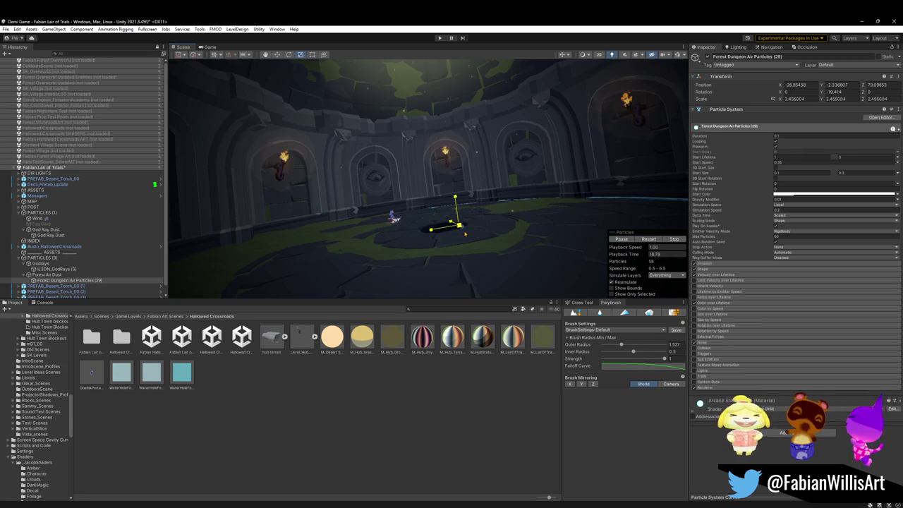
mouse_move(456, 233)
mouse_down()
mouse_move(436, 241)
mouse_move(404, 221)
mouse_move(287, 209)
mouse_move(246, 190)
mouse_up()
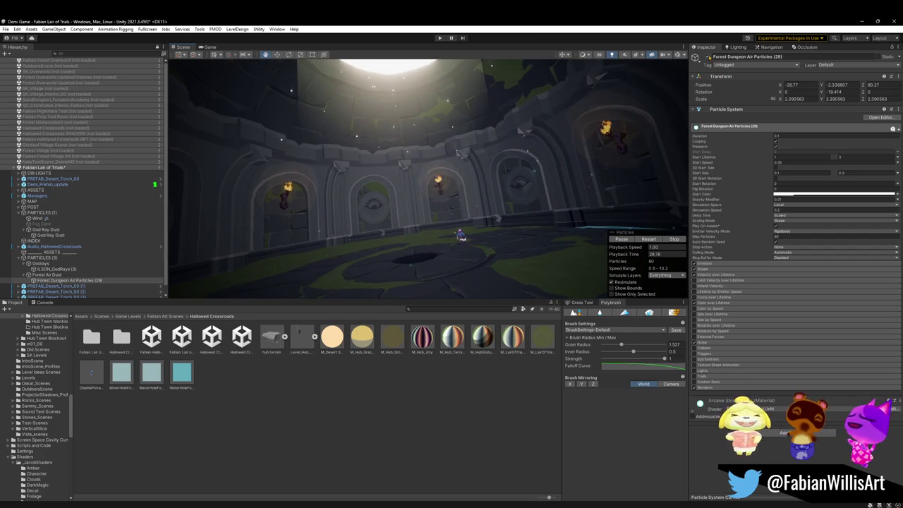
click(57, 268)
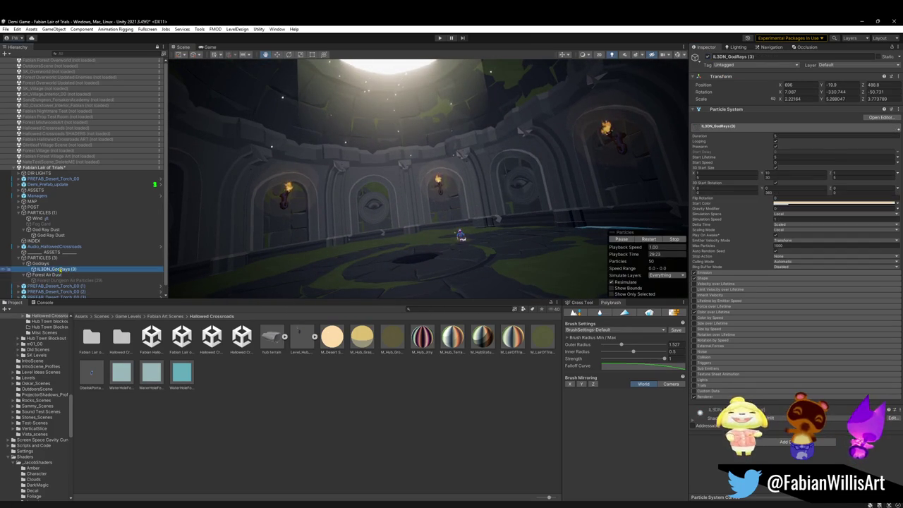
Shrink IL3DN_GodRays to about a quarter size, raise it toward the skylight, and tilt it upright.
key(ctrl+alt+f)
key(e)
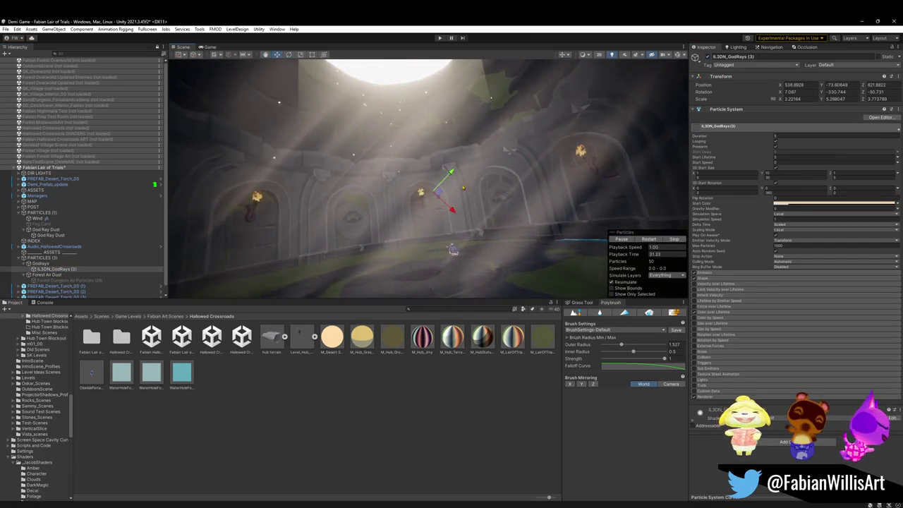
key(w)
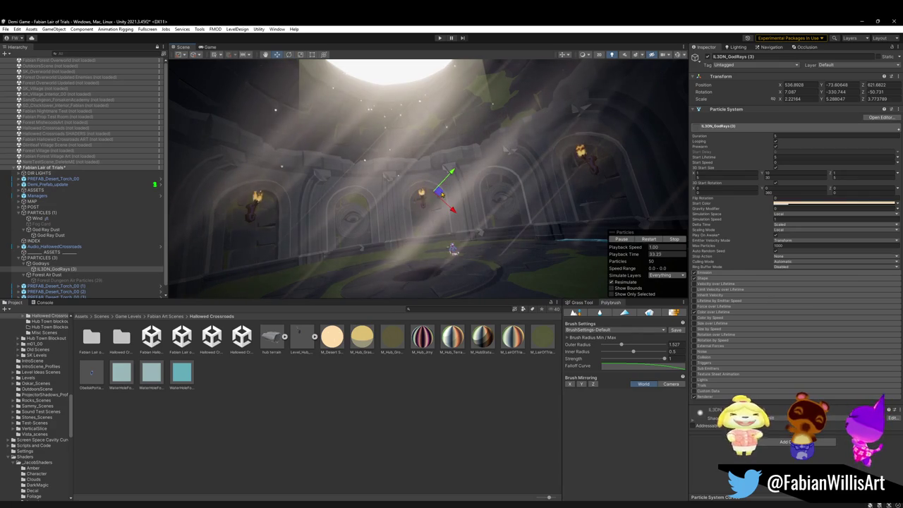
drag(432, 191, 402, 201)
key(w)
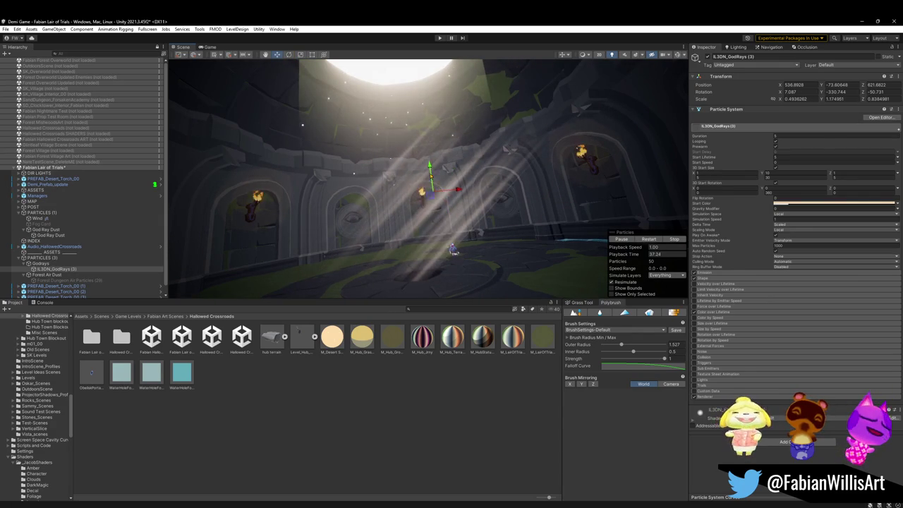
drag(429, 168, 417, 90)
key(f)
key(e)
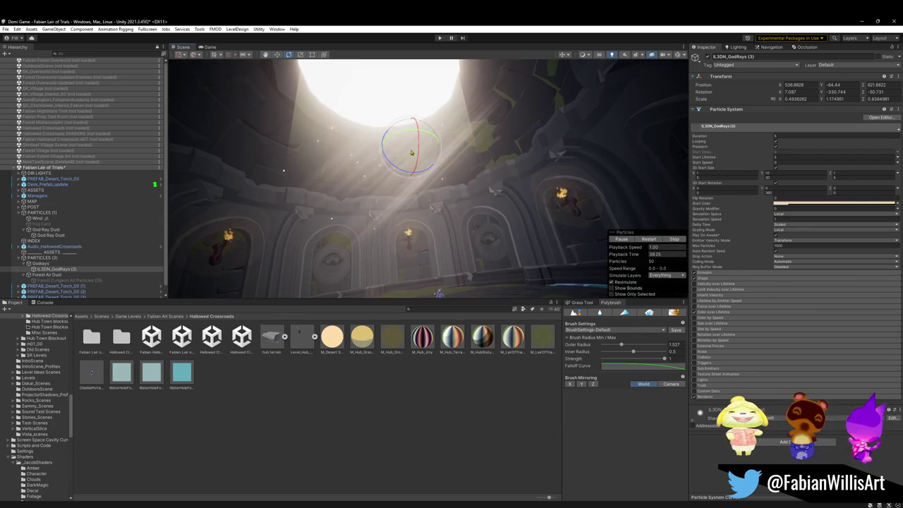
mouse_move(414, 155)
mouse_down()
mouse_move(462, 188)
mouse_move(445, 198)
mouse_move(423, 170)
mouse_move(442, 147)
mouse_move(515, 134)
mouse_up()
Set the god rays' rotation to 0 on X, Y and Z.
text(0)
key(Tab)
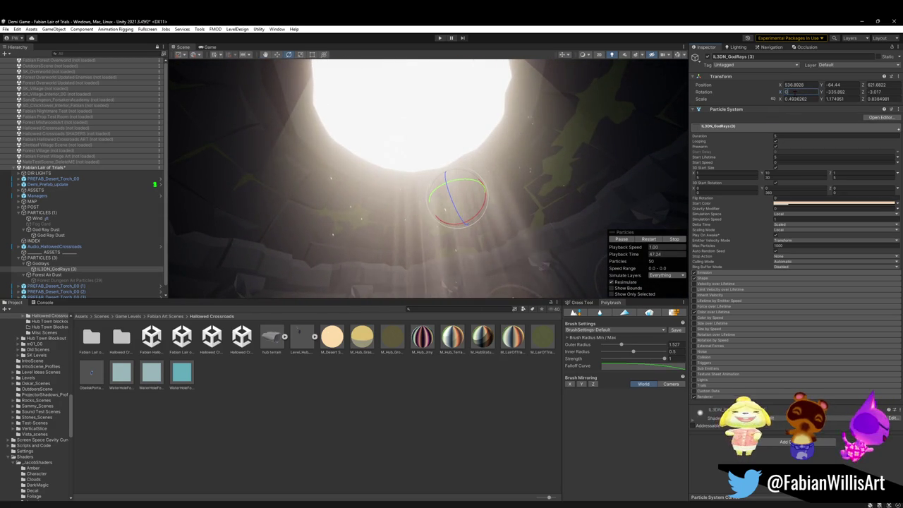
text(0)
key(Tab)
text(0)
text(w)
mouse_move(512, 165)
mouse_down()
mouse_move(446, 167)
mouse_move(427, 120)
mouse_move(437, 106)
mouse_move(424, 146)
mouse_move(414, 101)
mouse_move(373, 109)
mouse_move(276, 105)
mouse_move(435, 148)
mouse_move(437, 130)
mouse_move(450, 141)
mouse_move(417, 111)
mouse_up()
Scale the god rays to about 0.74 × 0.96 × 1.48 and position them near 534.5, -60.9, 622.9.
key(r)
key(r)
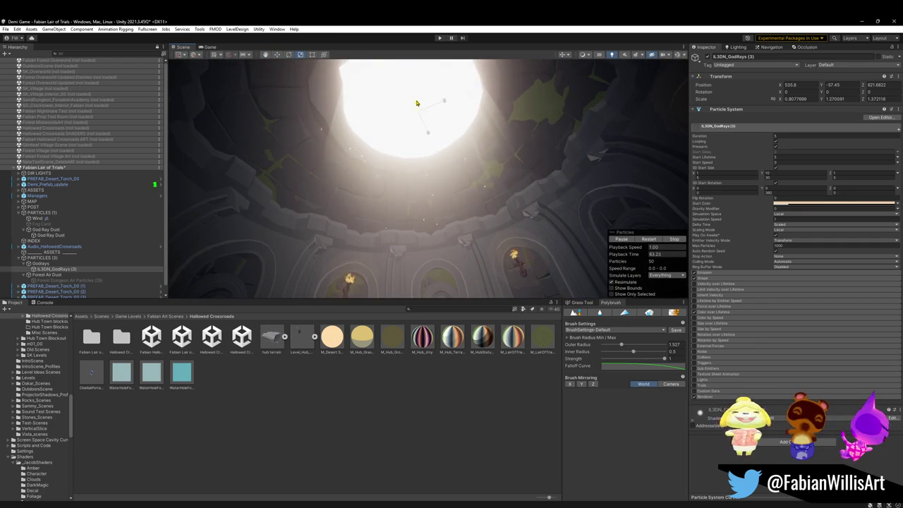
mouse_move(419, 117)
mouse_down()
mouse_move(423, 98)
mouse_move(445, 152)
mouse_up()
key(r)
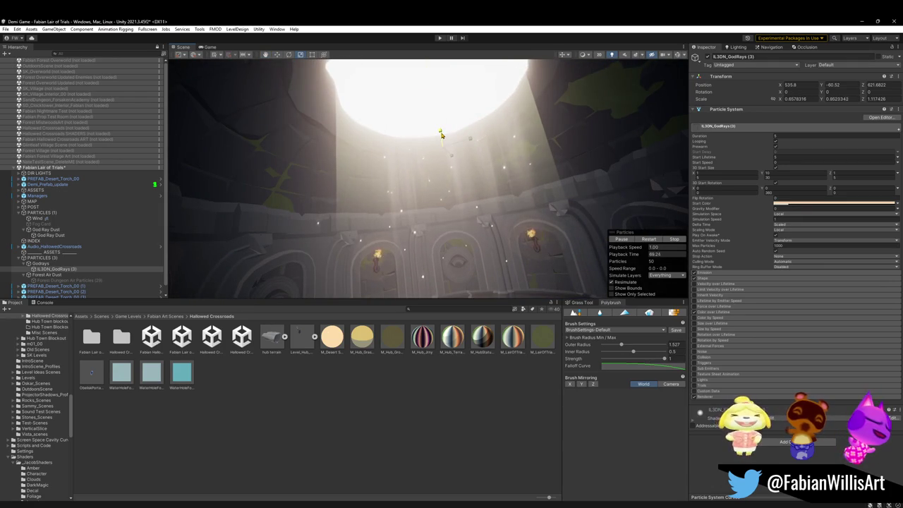
mouse_move(460, 143)
mouse_down()
mouse_move(455, 127)
mouse_move(437, 119)
mouse_move(435, 144)
mouse_up()
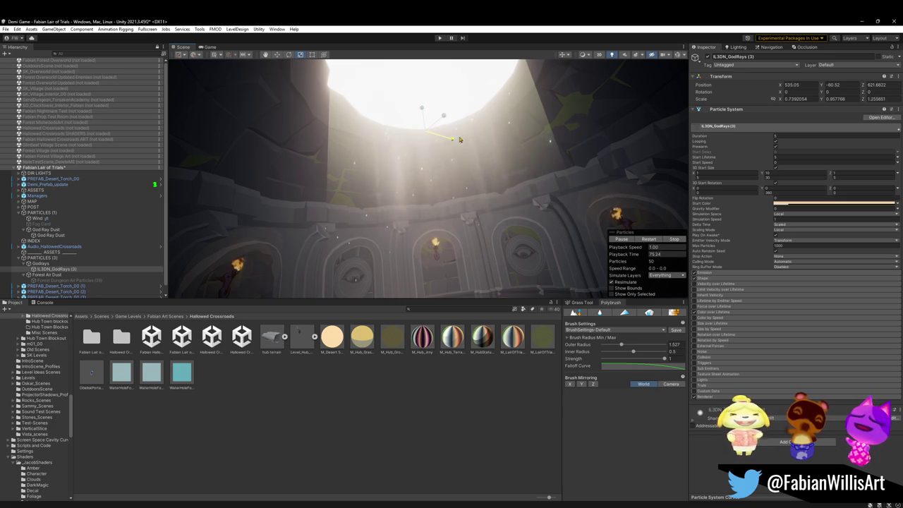
mouse_move(465, 147)
mouse_down()
mouse_move(373, 140)
mouse_move(287, 152)
mouse_move(360, 176)
mouse_move(497, 147)
mouse_up()
mouse_move(432, 159)
mouse_down()
mouse_move(573, 171)
mouse_move(489, 134)
mouse_move(465, 136)
mouse_move(512, 164)
mouse_move(453, 147)
mouse_move(507, 149)
mouse_move(492, 188)
mouse_move(531, 192)
mouse_up()
Load the SK_Overworld scene alongside Fabian Lair of Trials.
click(400, 367)
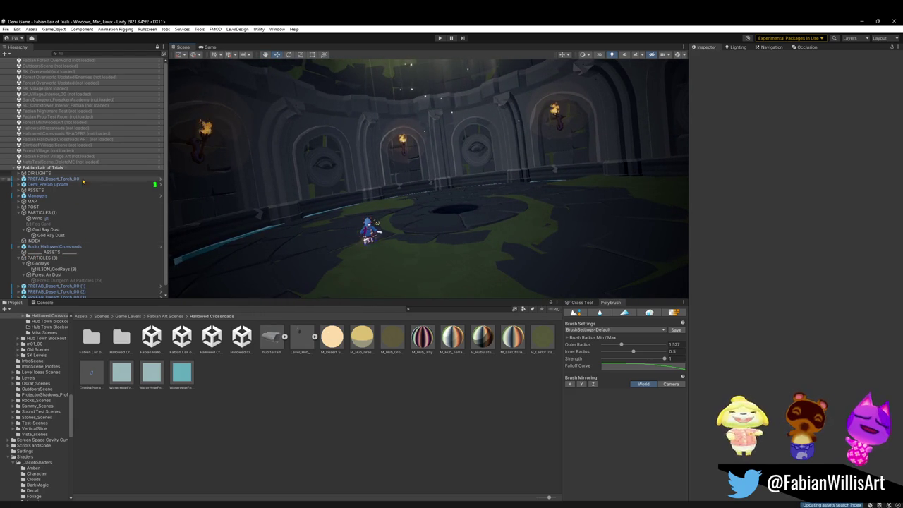
right_click(72, 75)
click(104, 80)
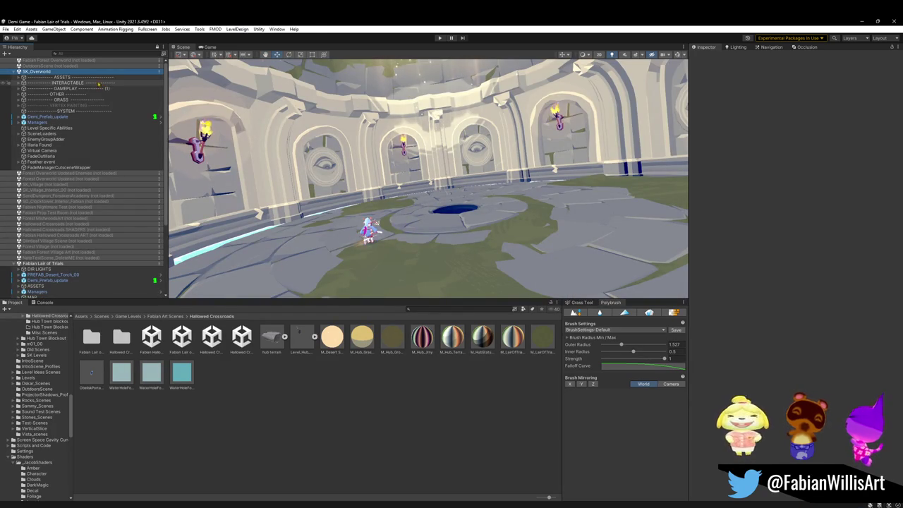
Copy the overworld's GRASS group into Fabian Lair of Trials, then unload SK_Overworld.
click(75, 100)
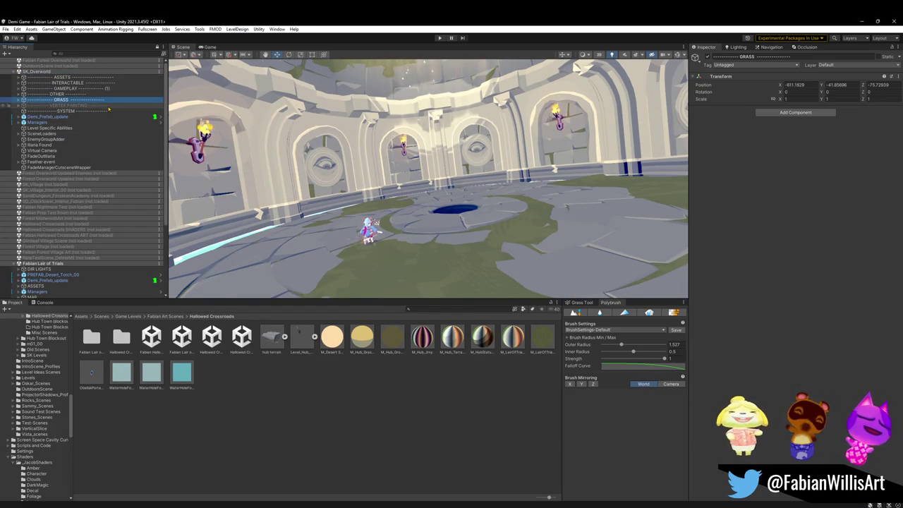
click(61, 270)
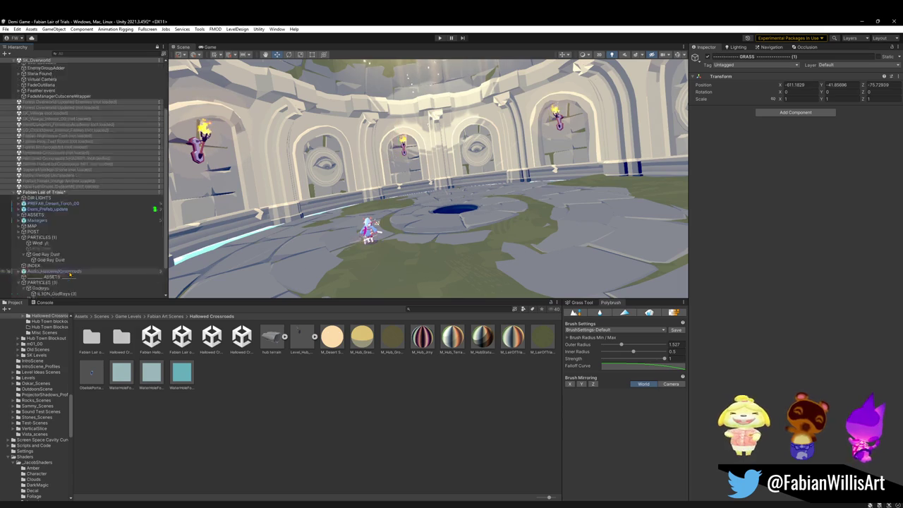
click(88, 105)
scroll(78, 75, up, 1)
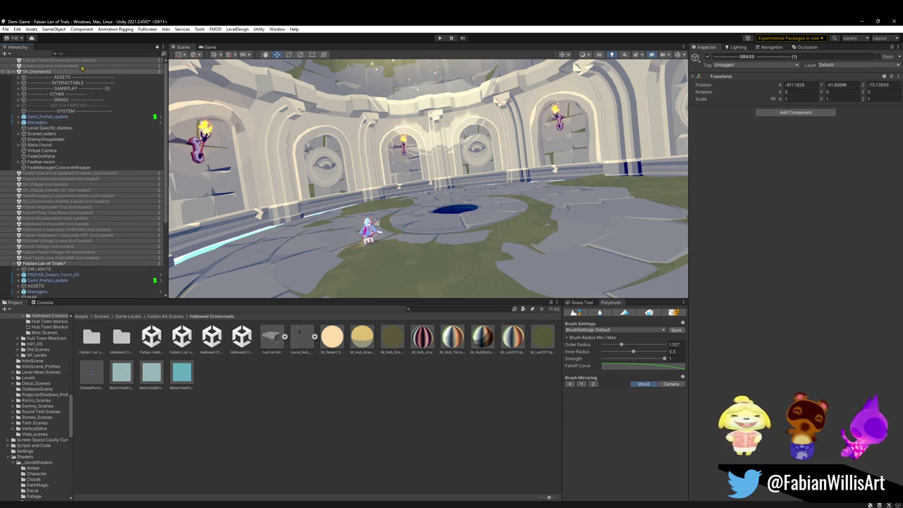
right_click(78, 73)
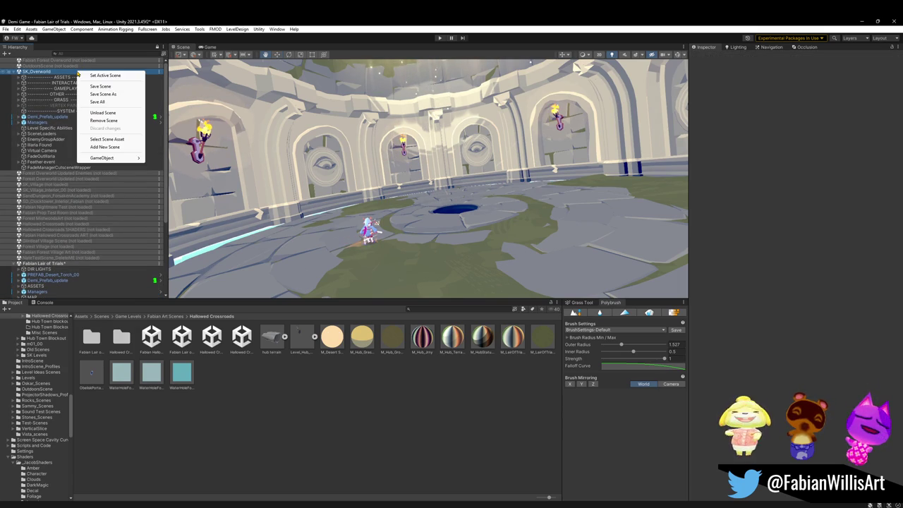
click(111, 113)
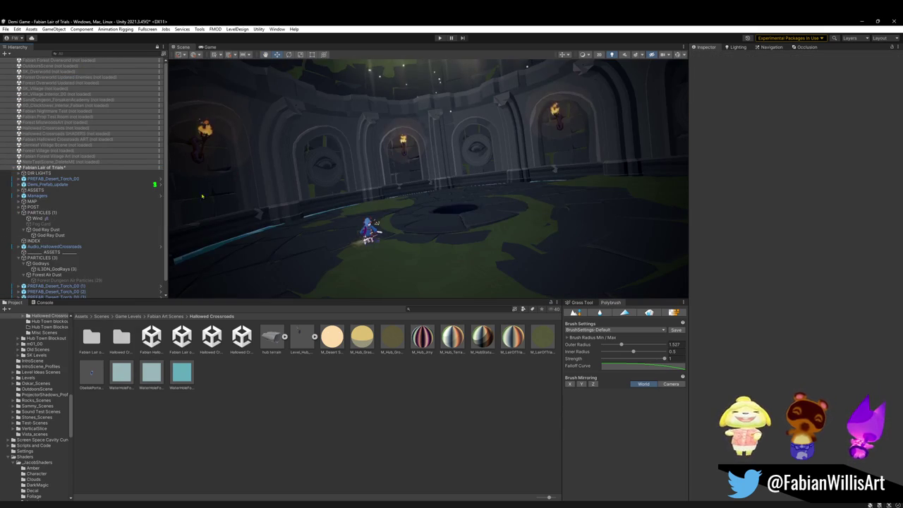
Put the MAP_LairOfTrials object alone on the Ground layer, leaving its children unchanged.
scroll(77, 212, down, 1)
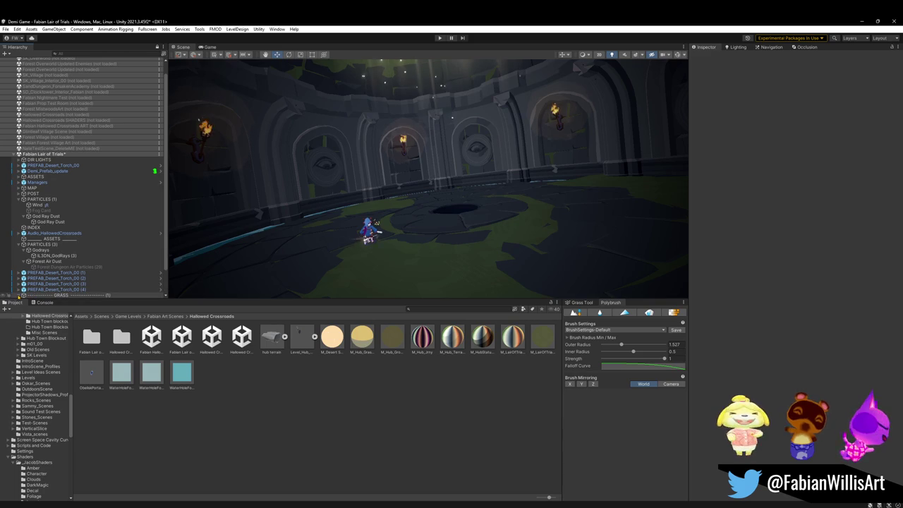
scroll(93, 266, down, 2)
click(411, 275)
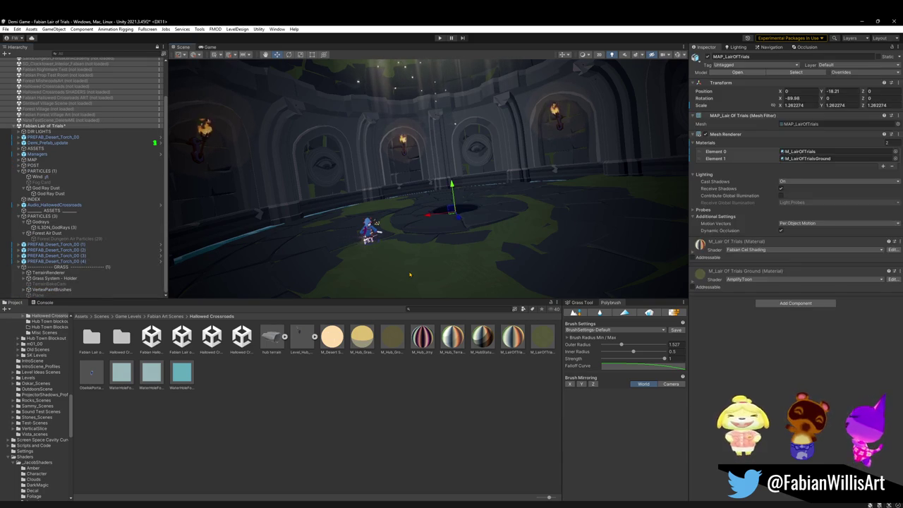
click(435, 265)
click(862, 64)
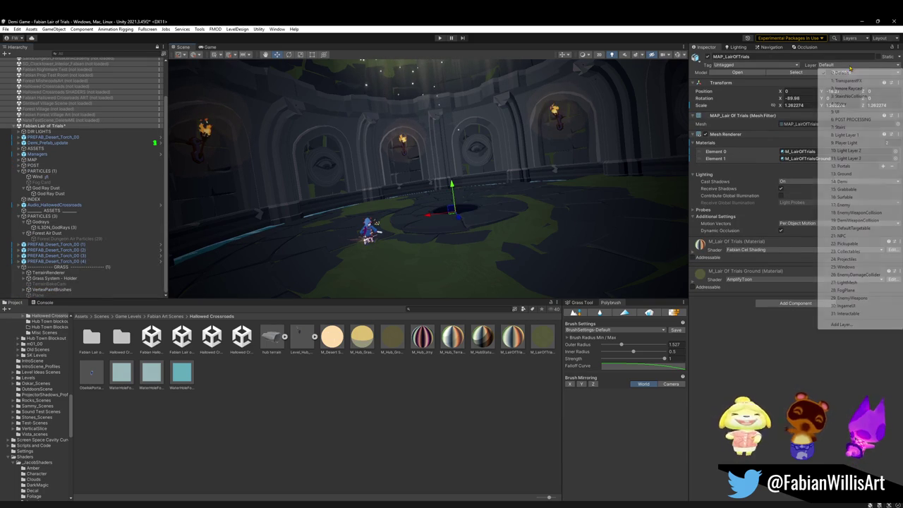
click(850, 174)
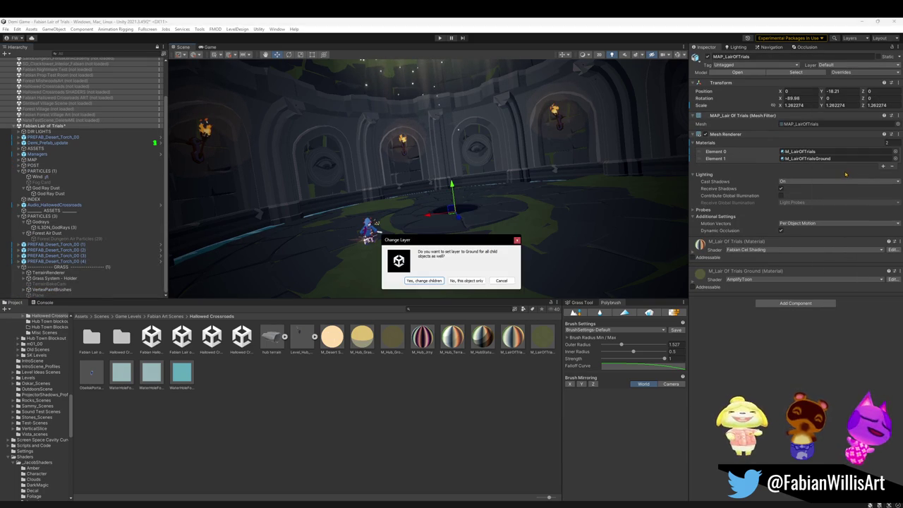
click(463, 283)
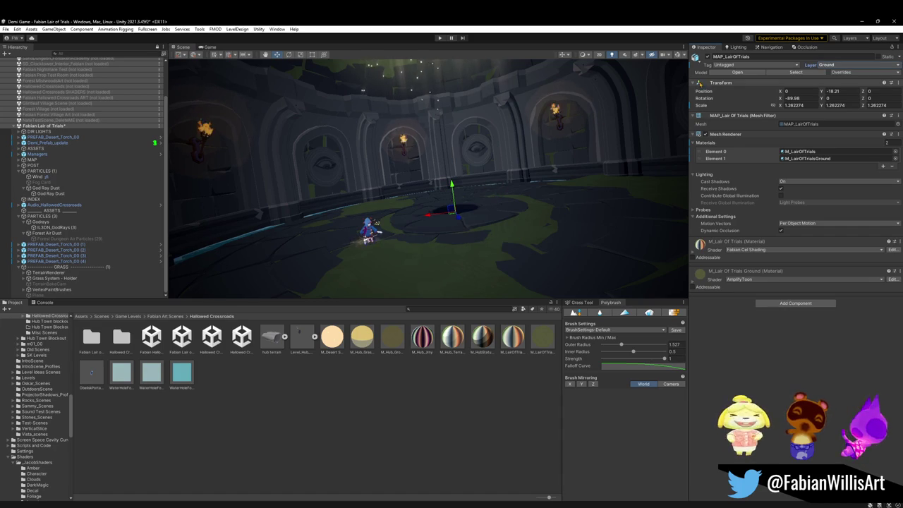
click(707, 57)
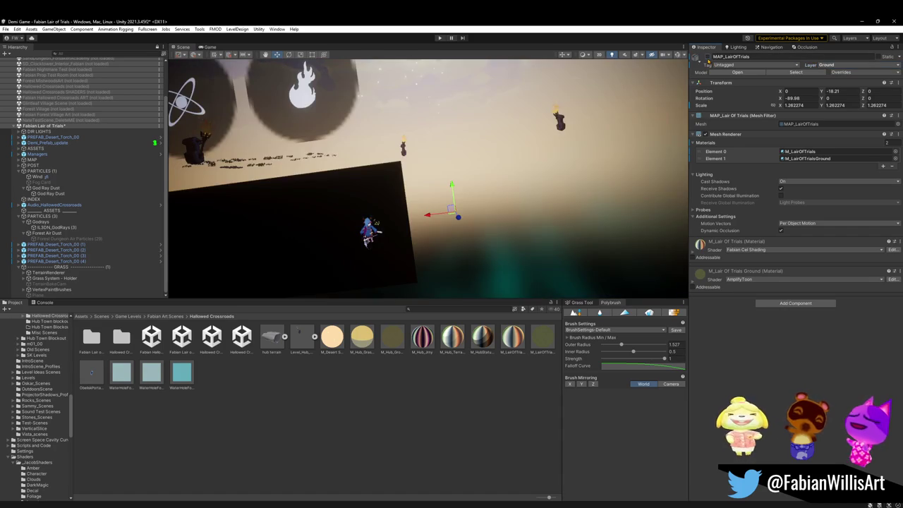
click(706, 57)
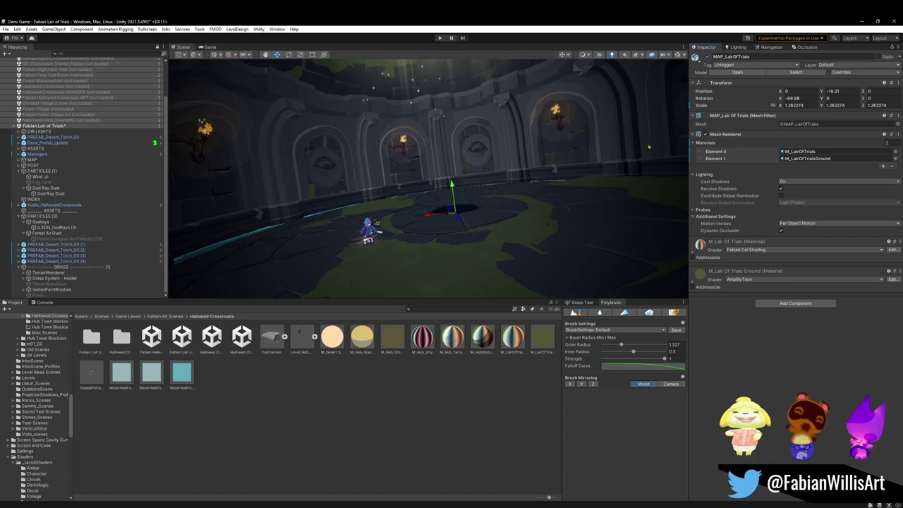
Assign Floor.002 to the Ground layer and select TerrainRenderer to bring up its grass tool.
click(421, 274)
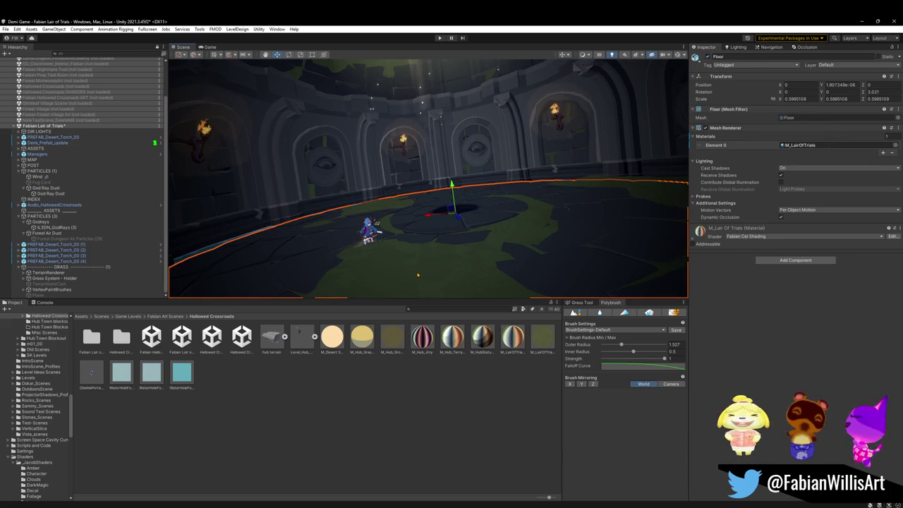
click(453, 256)
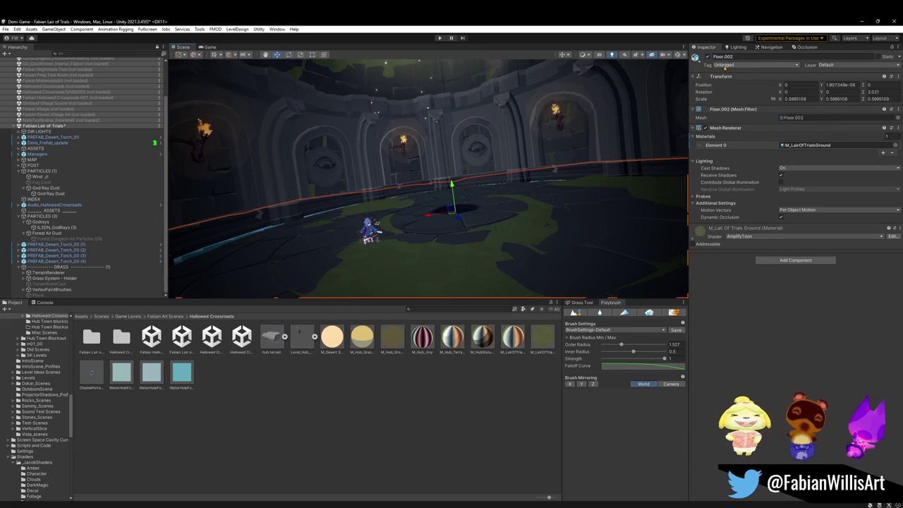
click(852, 65)
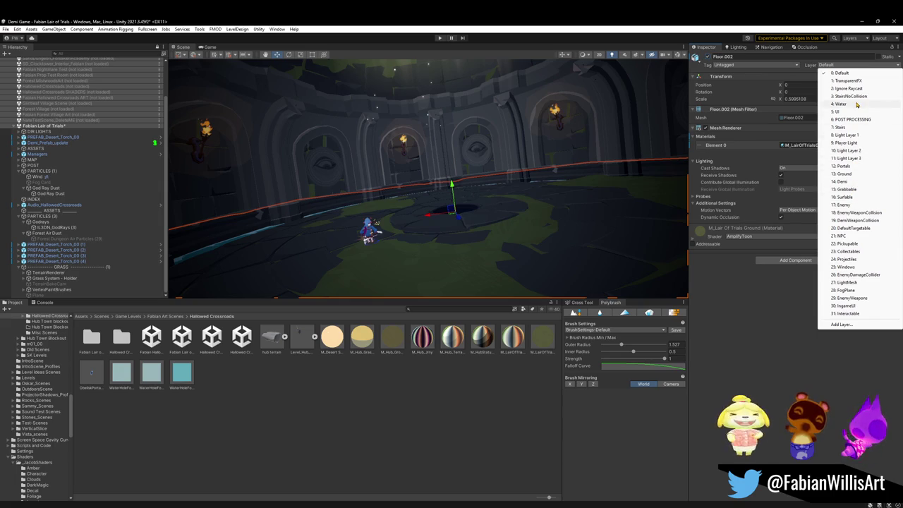
click(852, 173)
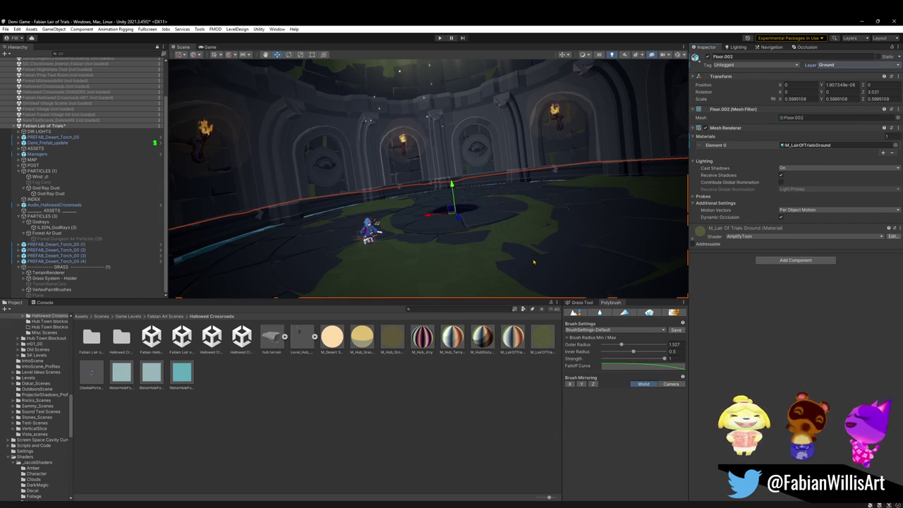
click(46, 272)
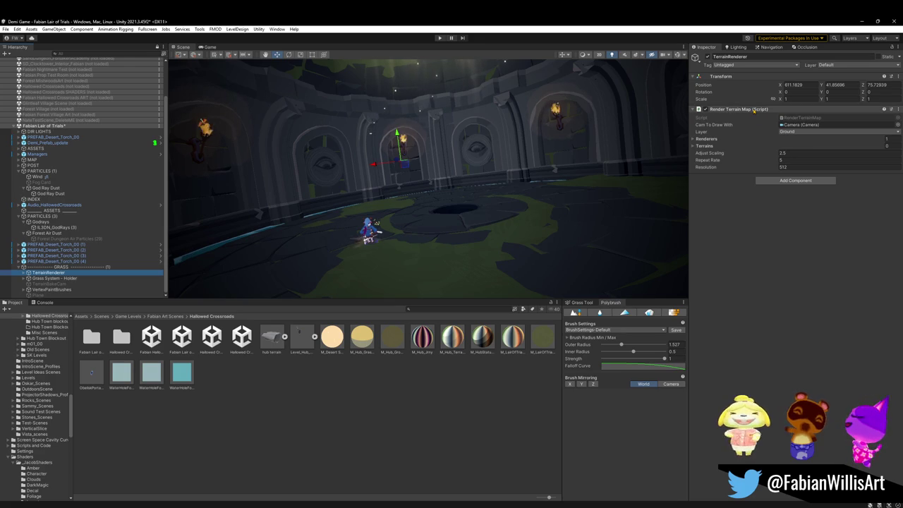
click(582, 302)
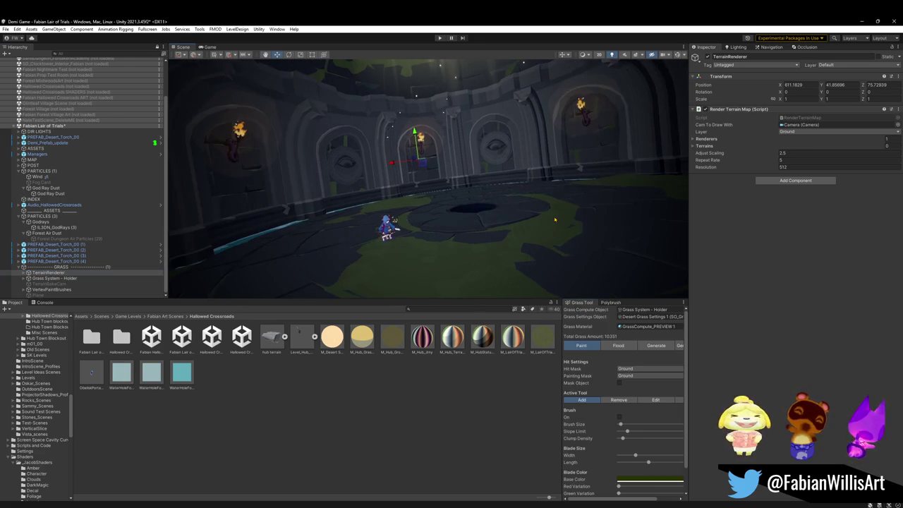
Bake the Render Terrain Map texture and clear all existing grass.
right_click(750, 112)
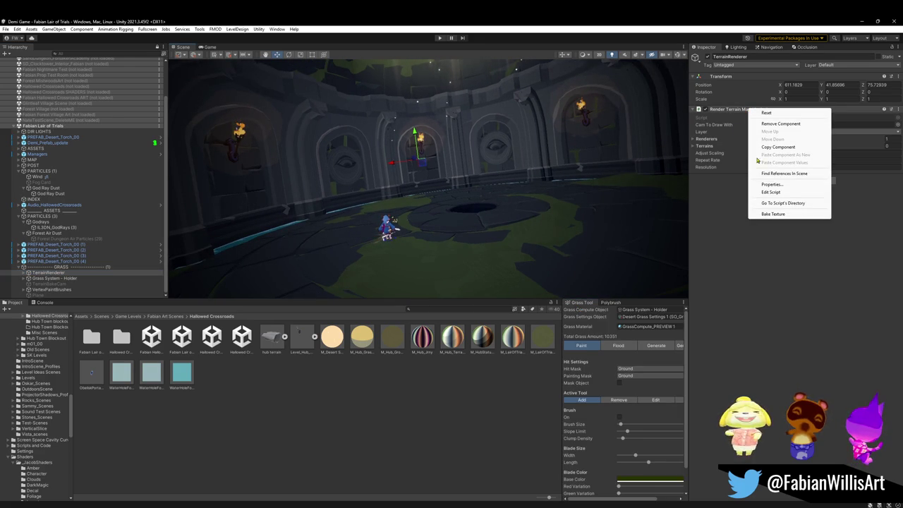
click(776, 215)
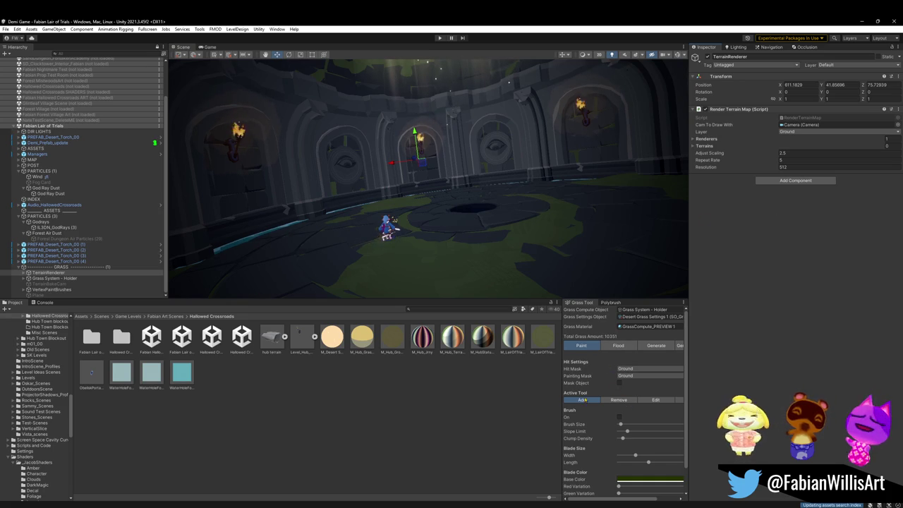
scroll(603, 381, down, 2)
click(637, 491)
click(468, 284)
Select the Floor.002 floor mesh and frame the view on it.
mouse_move(468, 285)
mouse_down()
mouse_move(425, 244)
mouse_move(433, 229)
mouse_up()
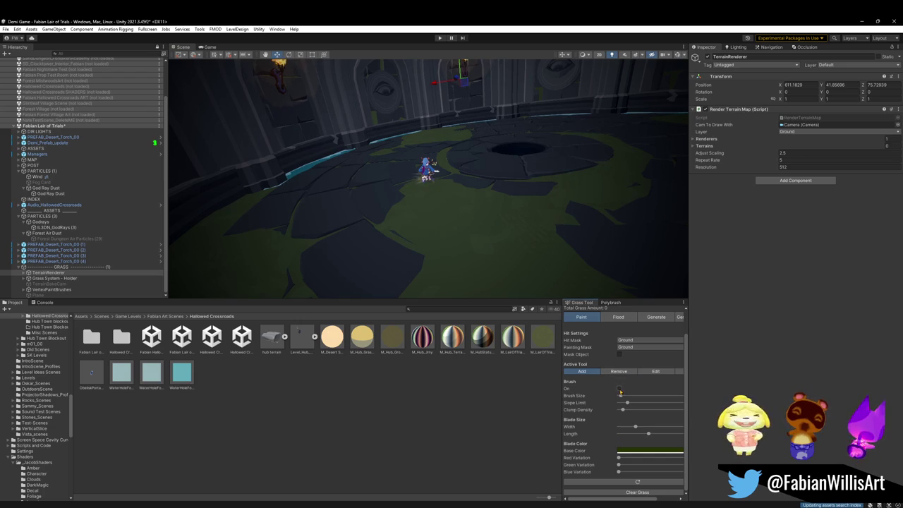
mouse_move(480, 204)
mouse_down()
mouse_move(472, 249)
mouse_move(453, 278)
mouse_move(460, 280)
mouse_up()
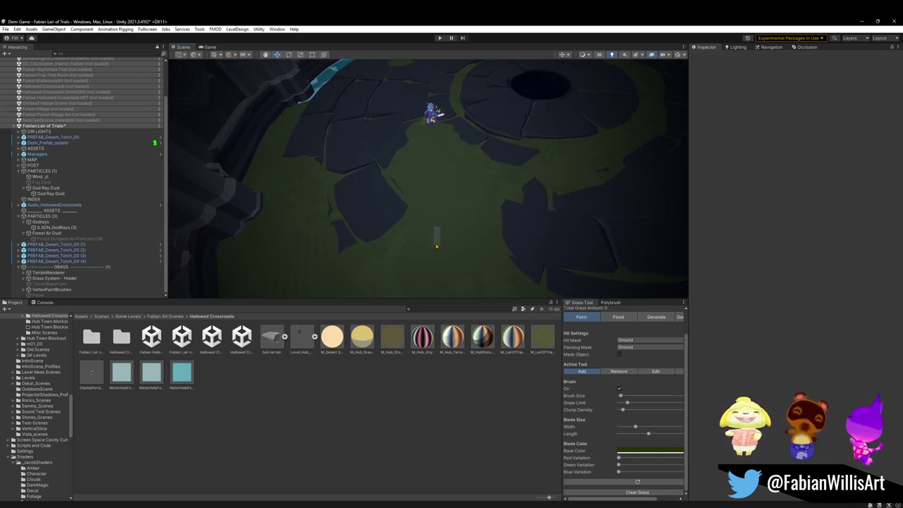
click(437, 266)
click(438, 247)
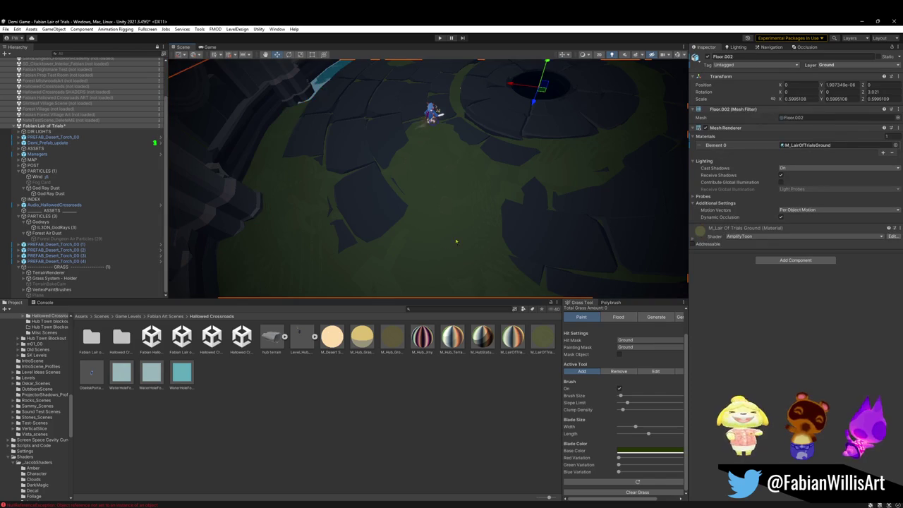
key(f)
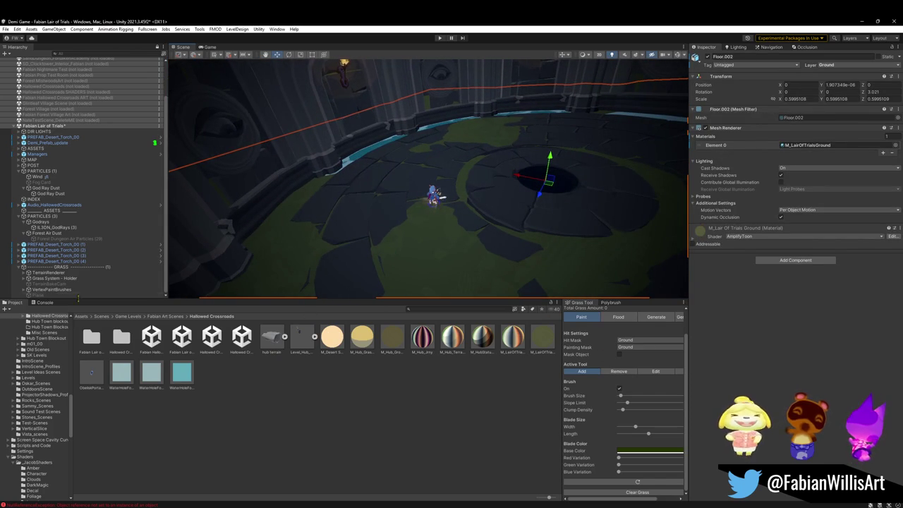
scroll(56, 278, up, 2)
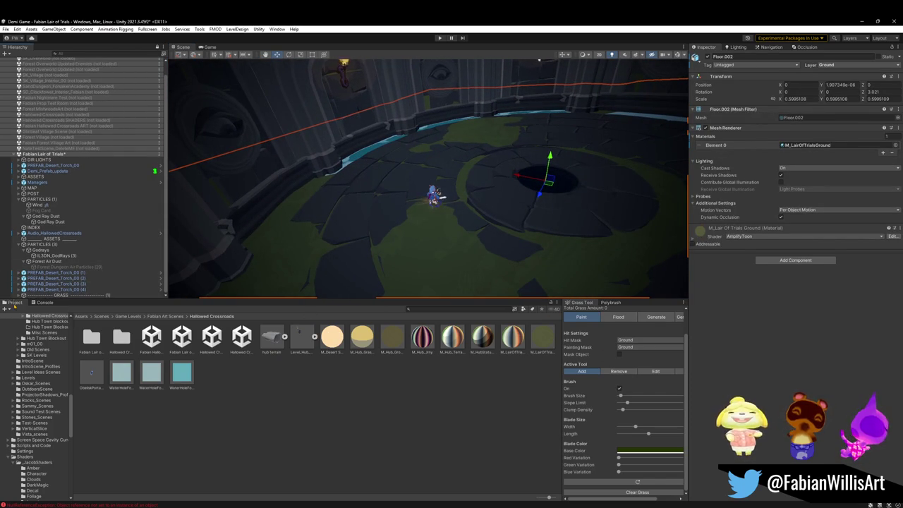
scroll(20, 297, down, 2)
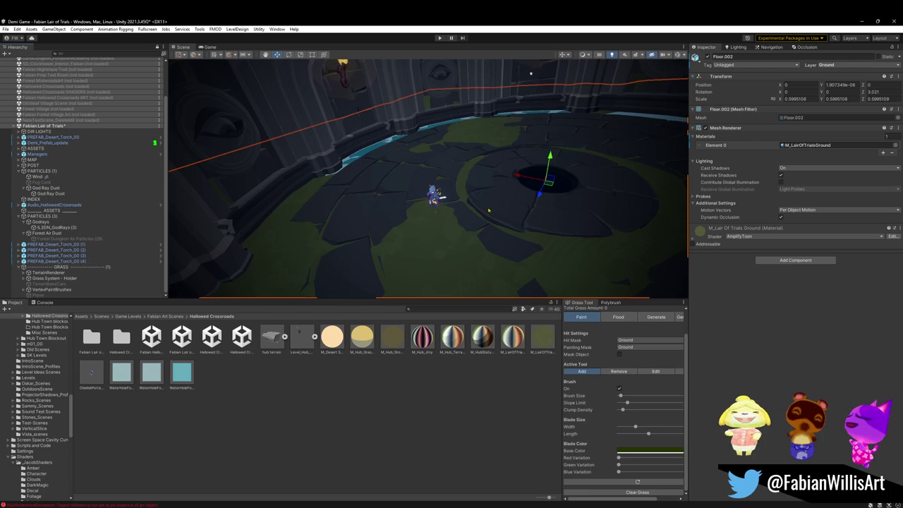
drag(528, 77, 455, 79)
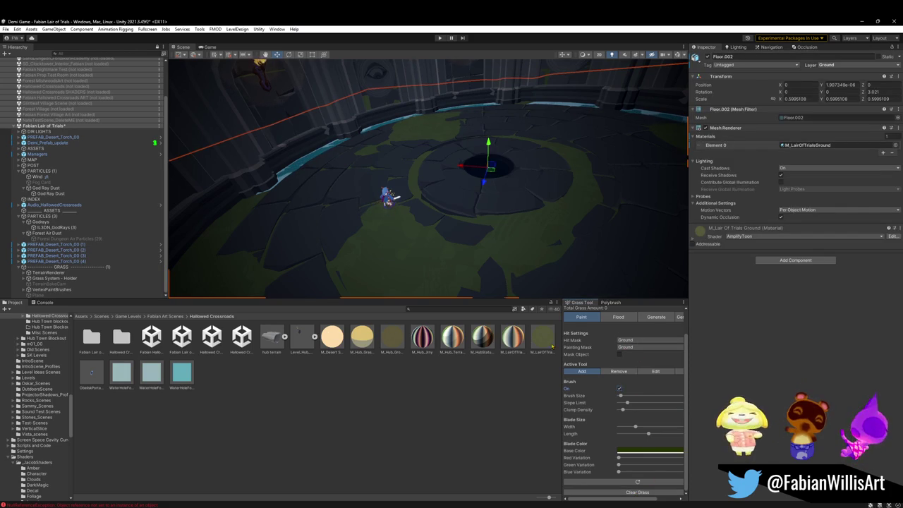
mouse_move(409, 263)
mouse_down()
mouse_move(393, 262)
mouse_move(389, 234)
mouse_up()
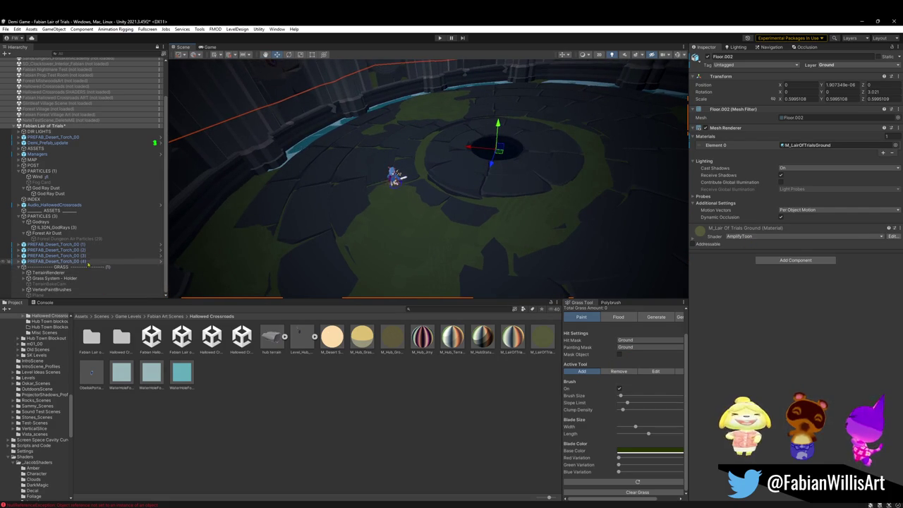
With Grass System - Holder and Floor.002 selected, put the grass tool in Generate mode.
click(45, 273)
click(24, 273)
click(24, 273)
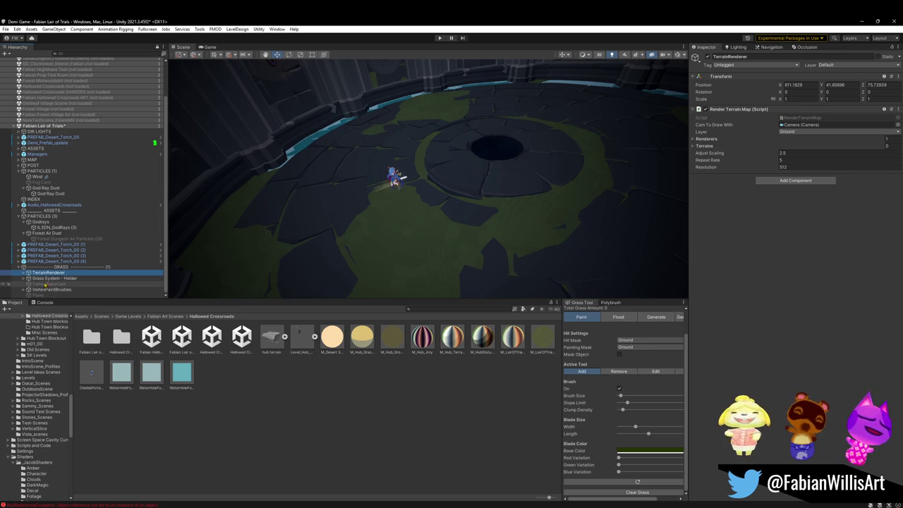
click(50, 279)
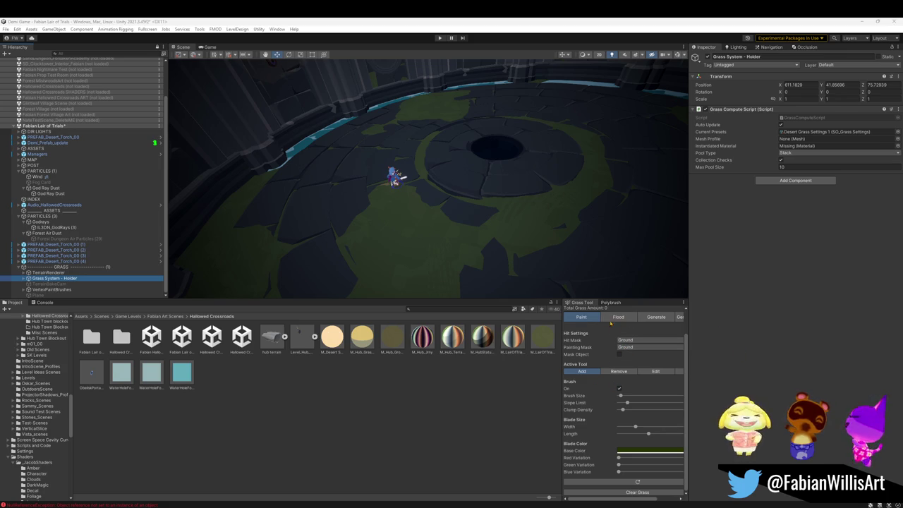
click(411, 266)
click(491, 169)
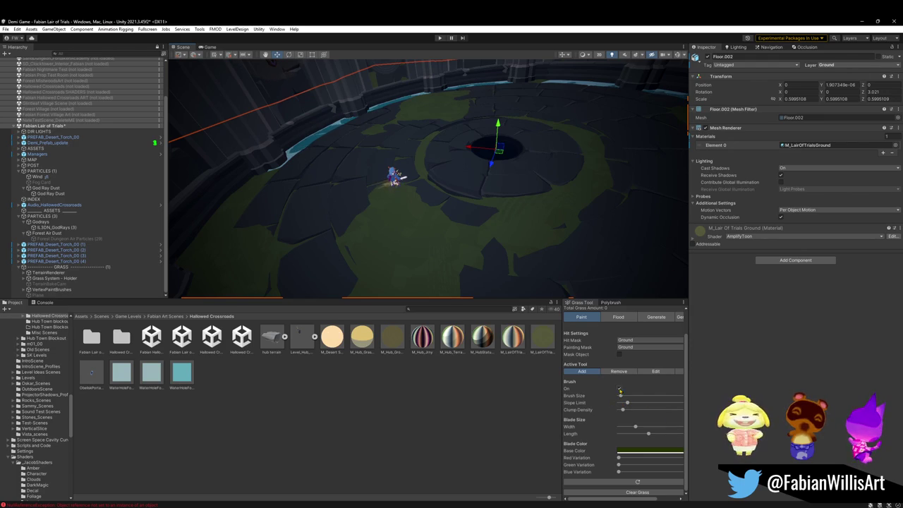
click(619, 317)
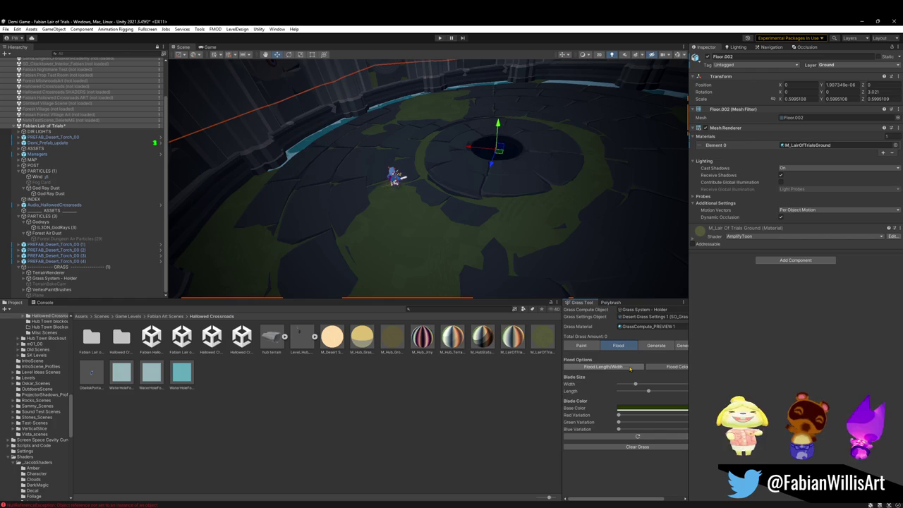
click(656, 345)
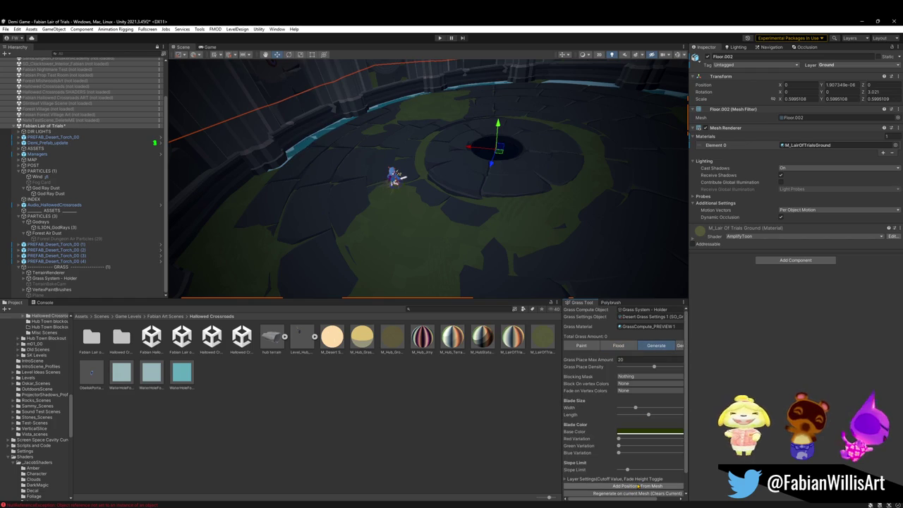
Generate grass on Floor.002, adding more six times to reach 279 blades.
click(652, 486)
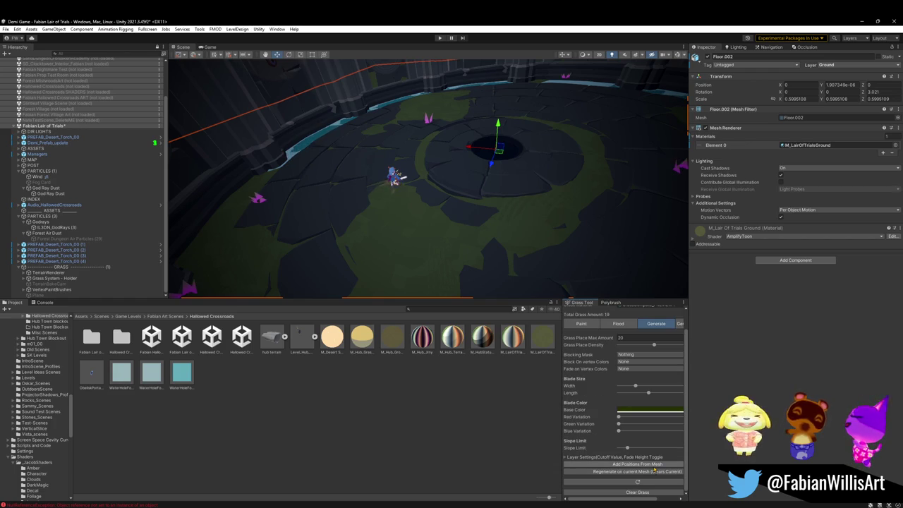
click(654, 464)
click(654, 464)
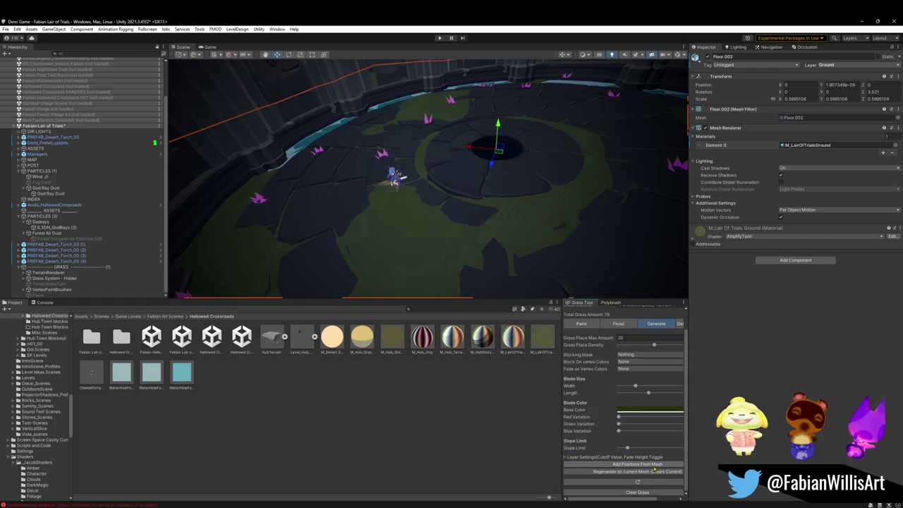
click(654, 464)
click(655, 464)
click(654, 464)
click(654, 464)
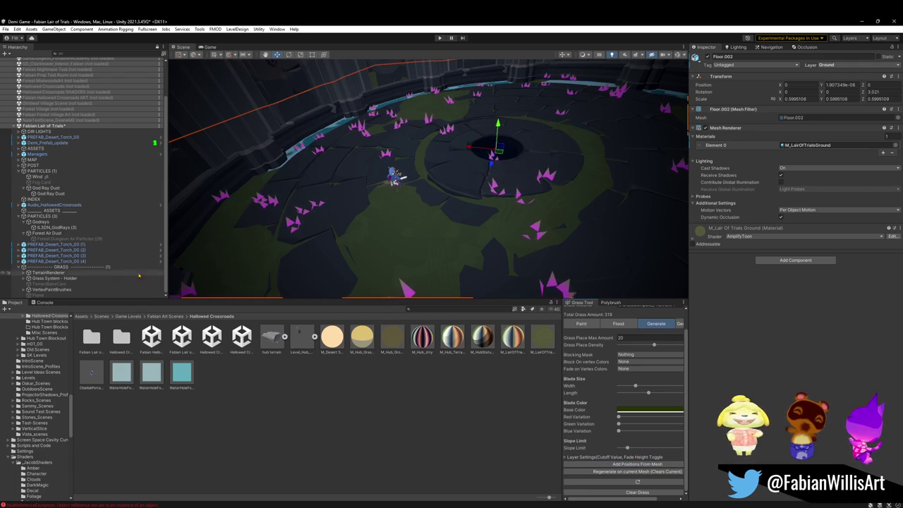
Re-bake the TerrainRenderer's terrain map texture and check the Grass Compute Script options.
click(47, 272)
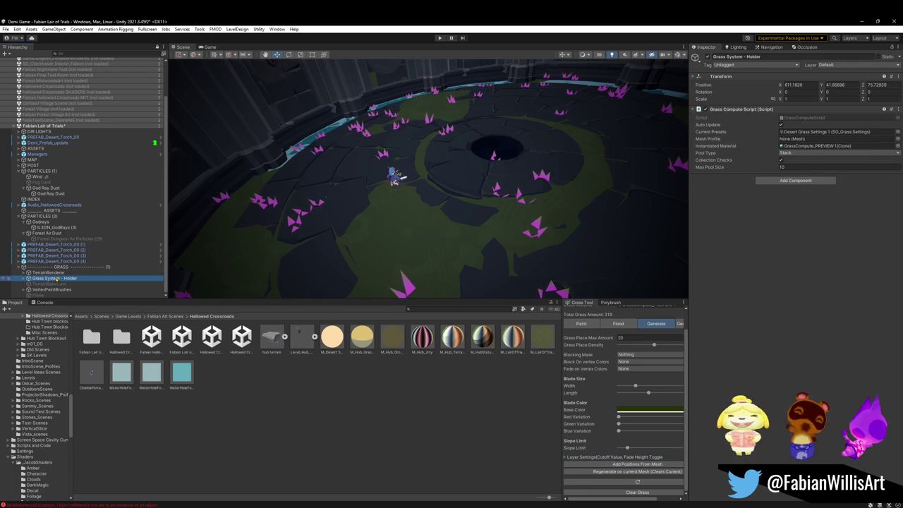
right_click(754, 110)
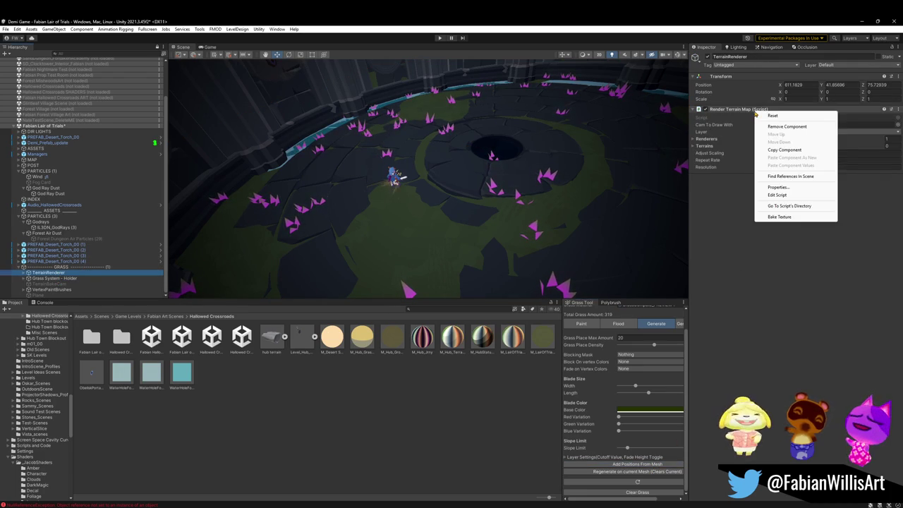
click(780, 216)
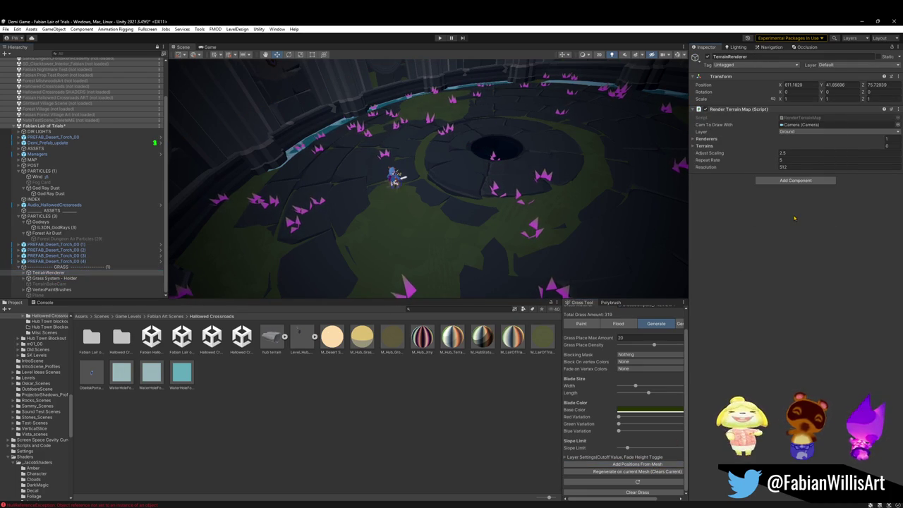
click(52, 278)
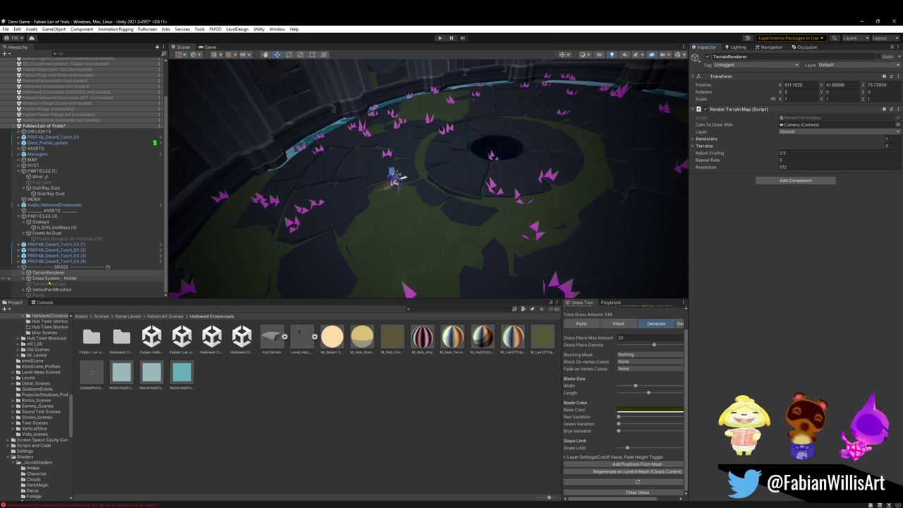
right_click(753, 110)
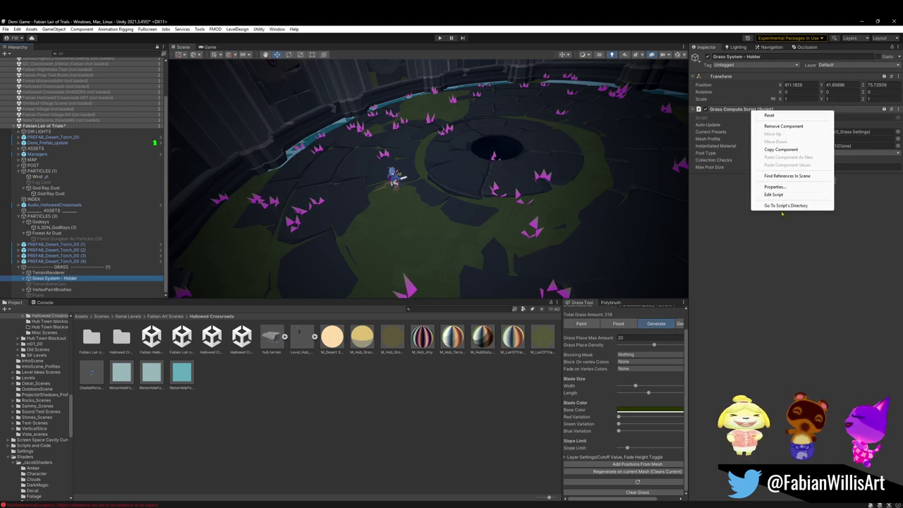
click(763, 228)
Reselect the Floor.002 ground mesh and request clearing all the painted grass.
mouse_move(452, 141)
mouse_down()
mouse_move(407, 130)
mouse_move(424, 106)
mouse_up()
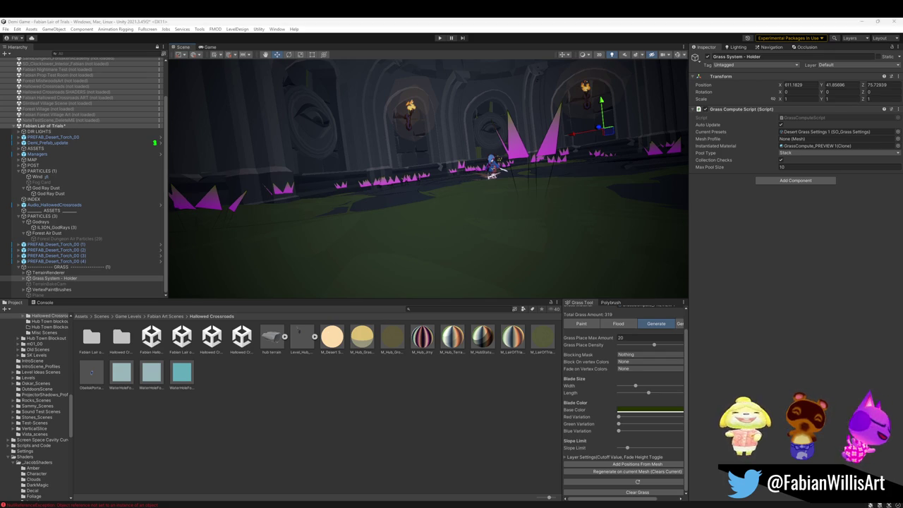
drag(480, 297, 519, 206)
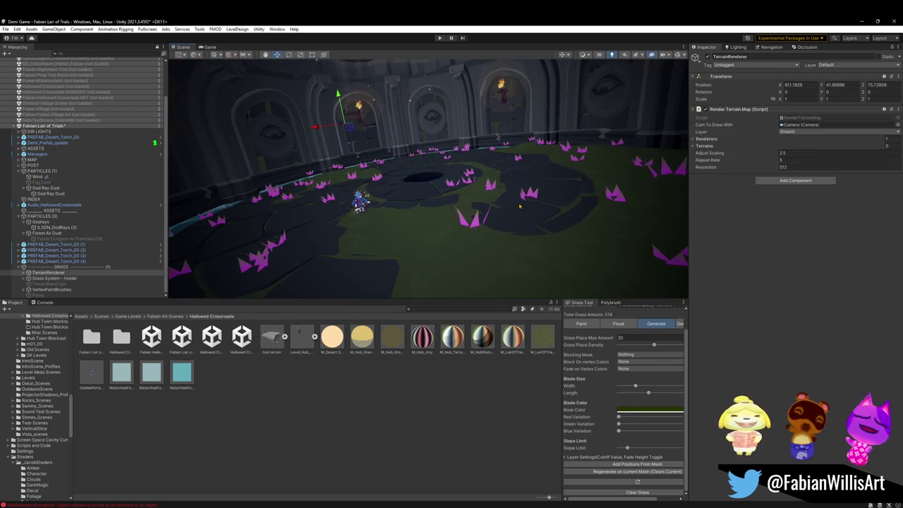
click(520, 205)
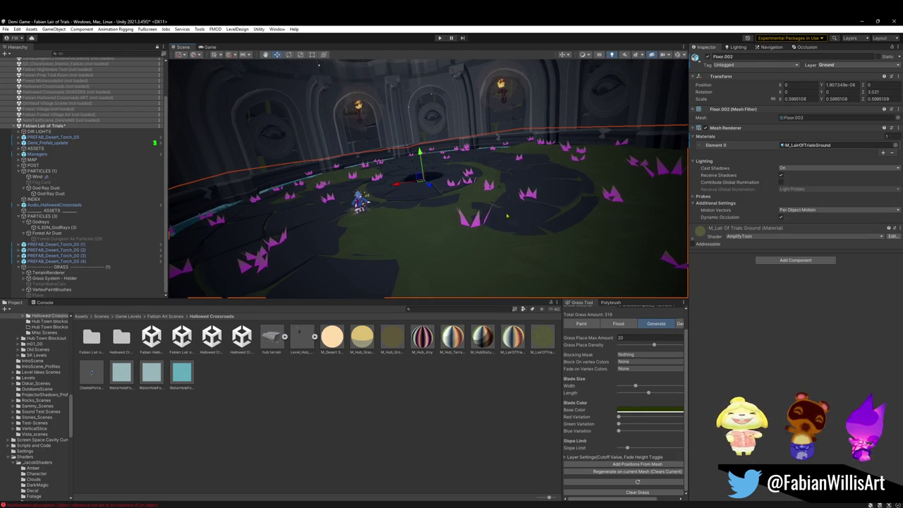
click(624, 491)
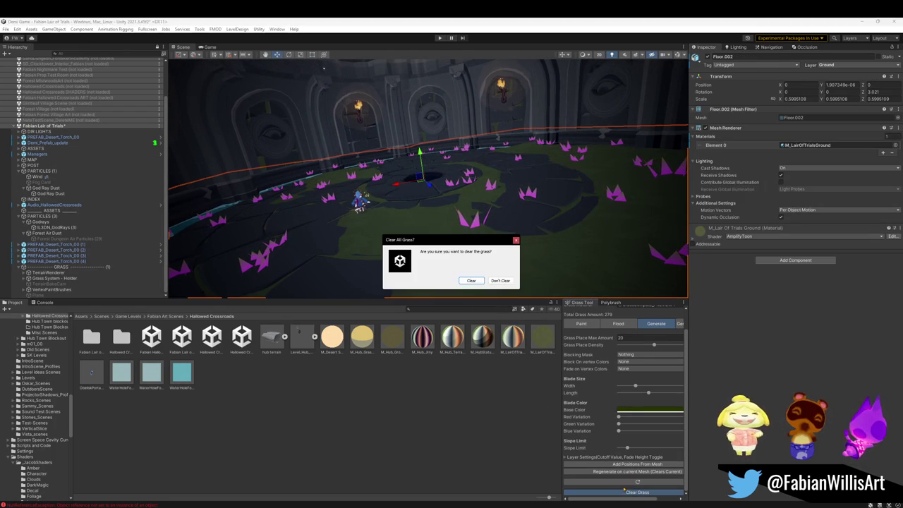
Confirm removing all grass so Total Grass Amount reads 0, then select GrassShadow (1) under ASSETS.
click(471, 280)
mouse_move(435, 223)
mouse_down()
mouse_move(560, 167)
mouse_move(536, 186)
mouse_up()
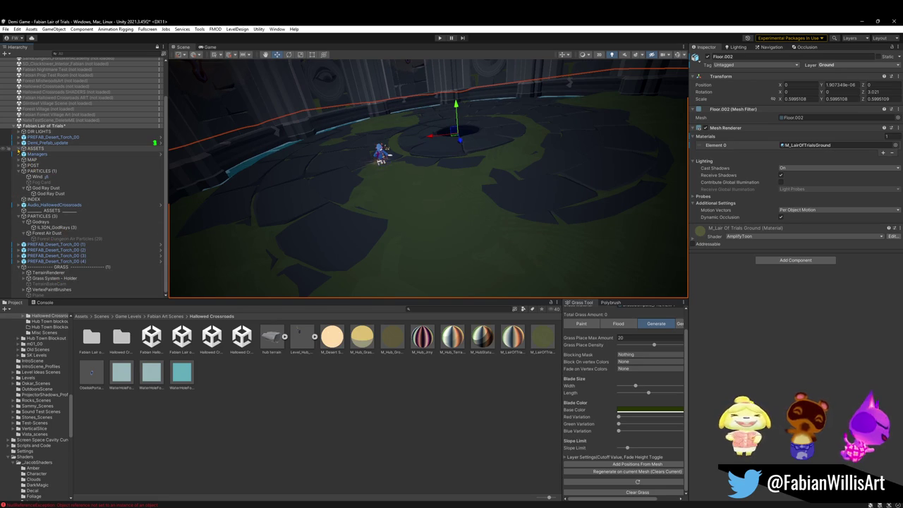
click(19, 148)
click(44, 154)
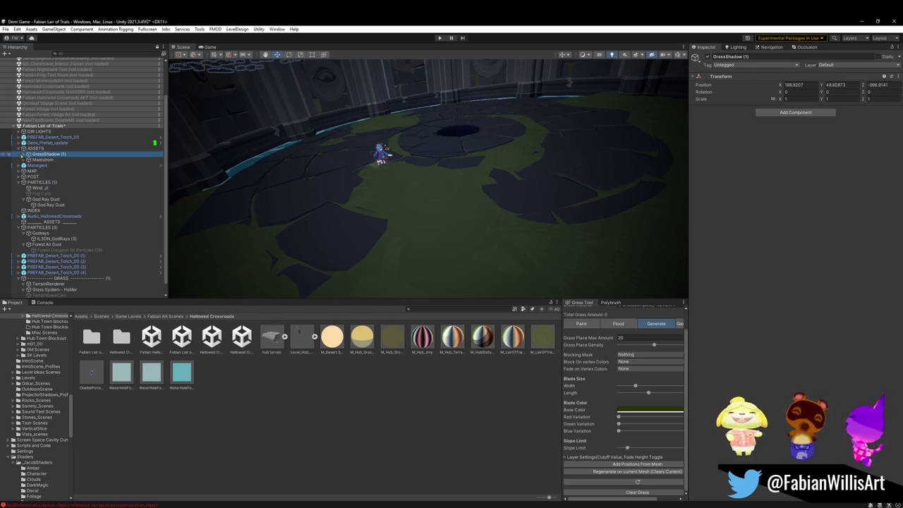
Switch the grass tool to Paint and move the first Grass(Shadow) clump beside the player character.
click(22, 154)
click(53, 160)
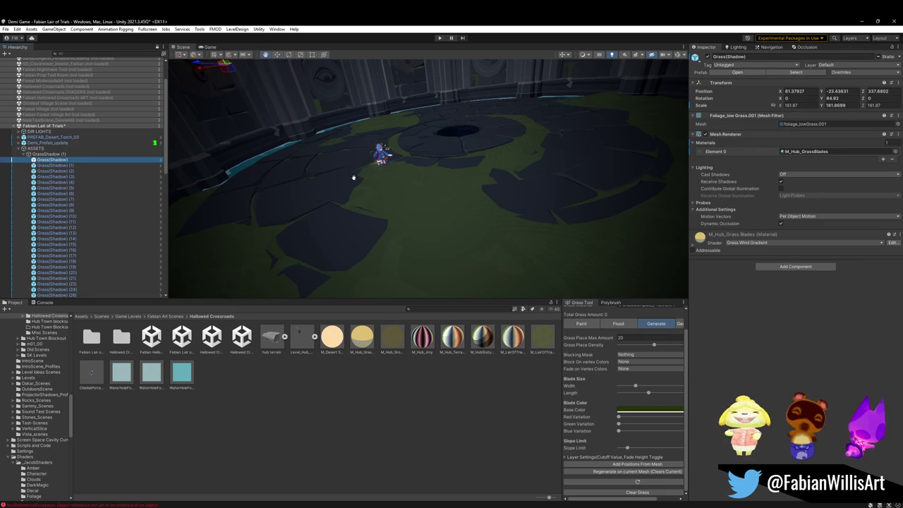
key(w)
key(ctrl+alt+f)
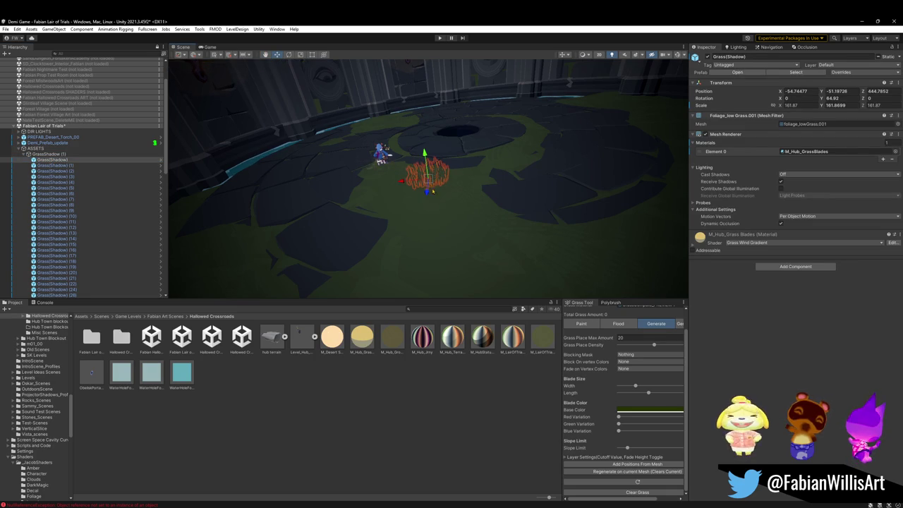
click(596, 325)
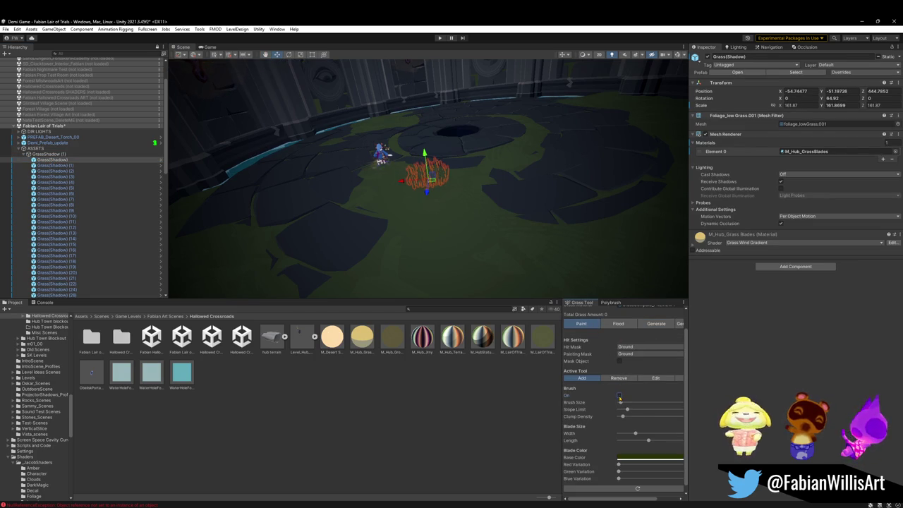
mouse_move(430, 198)
mouse_down()
mouse_move(434, 233)
mouse_move(452, 229)
mouse_move(479, 187)
mouse_up()
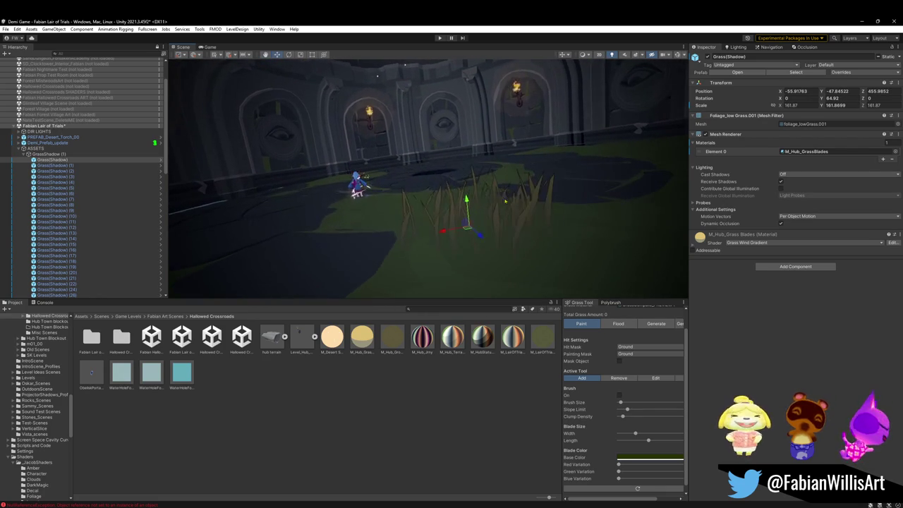
click(695, 249)
right_click(704, 237)
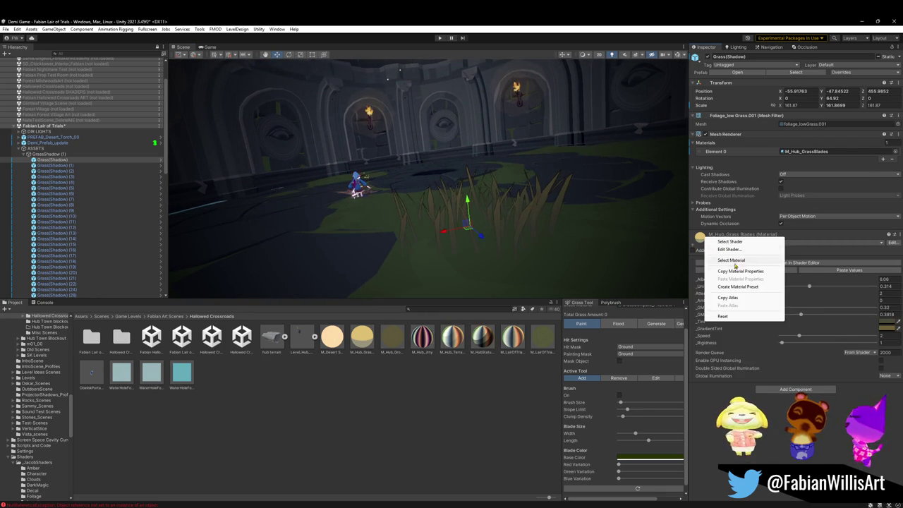
Duplicate the M_Hub_GrassBlades material to create M_Hub_Grass Blades 1.
click(732, 261)
click(364, 342)
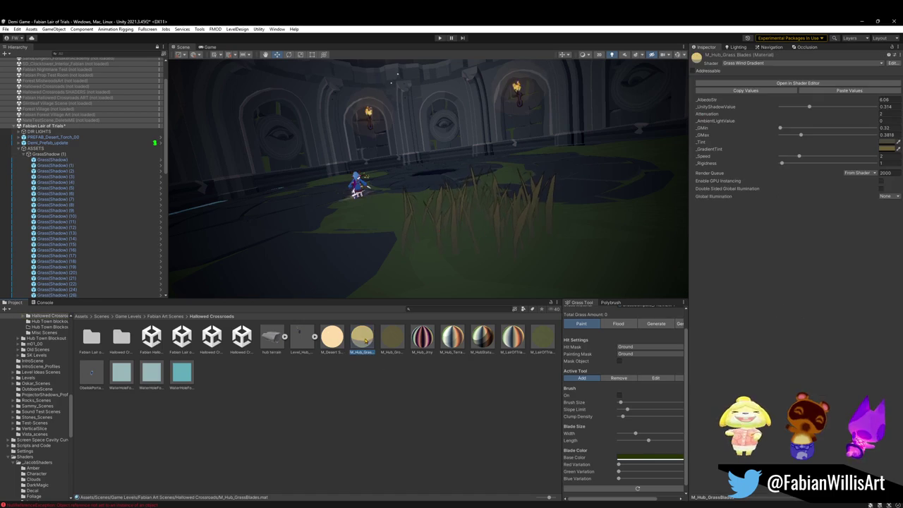
key(ctrl+d)
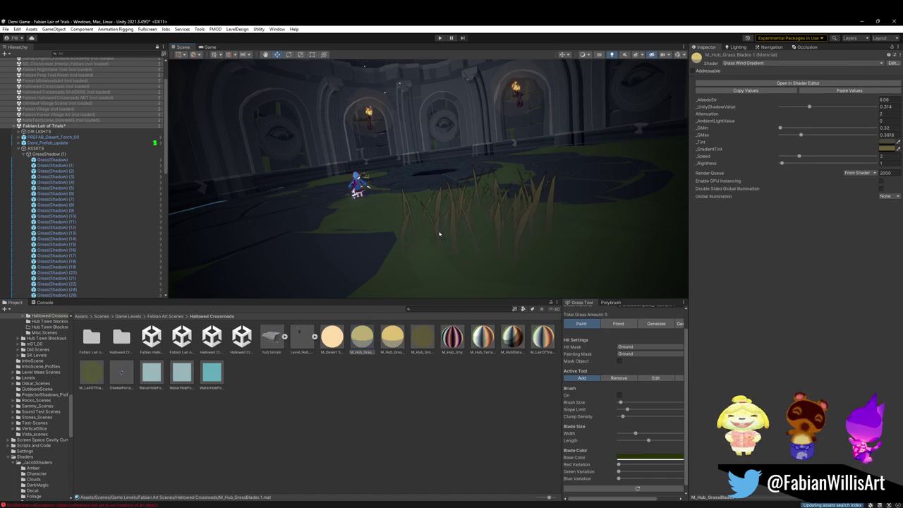
Shift the copy's Gradient Tint to yellowish olive 6E6D35, then select Grass(Shadow) (1).
click(887, 149)
drag(878, 171, 862, 172)
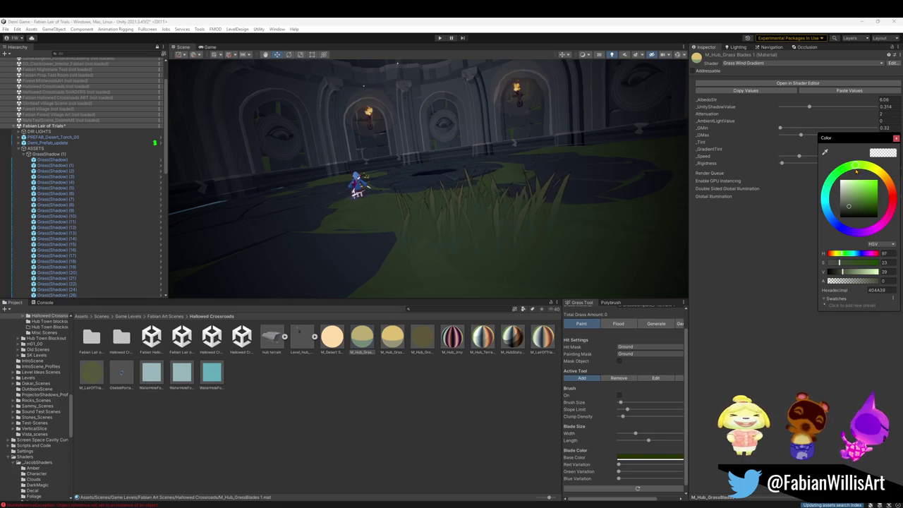
drag(536, 170, 869, 156)
click(886, 149)
click(869, 176)
drag(872, 175, 876, 178)
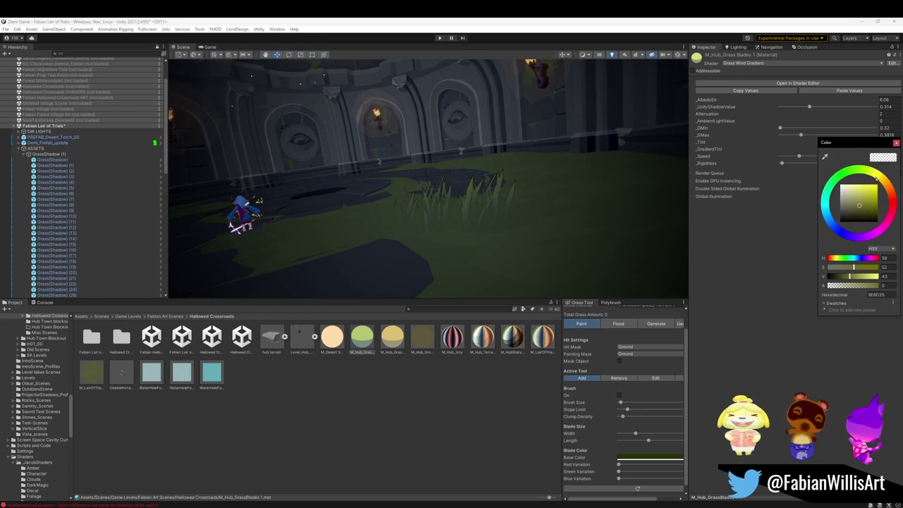
drag(494, 152, 453, 151)
click(59, 160)
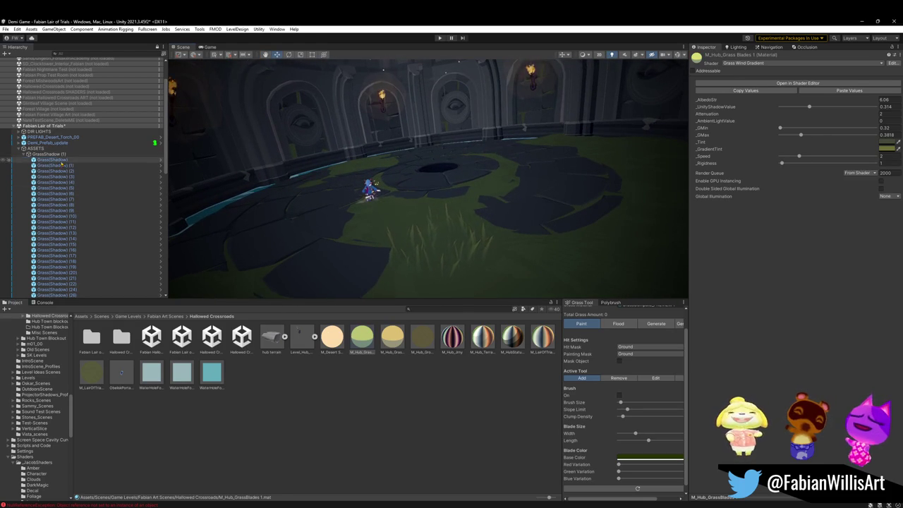
click(62, 165)
scroll(67, 212, down, 15)
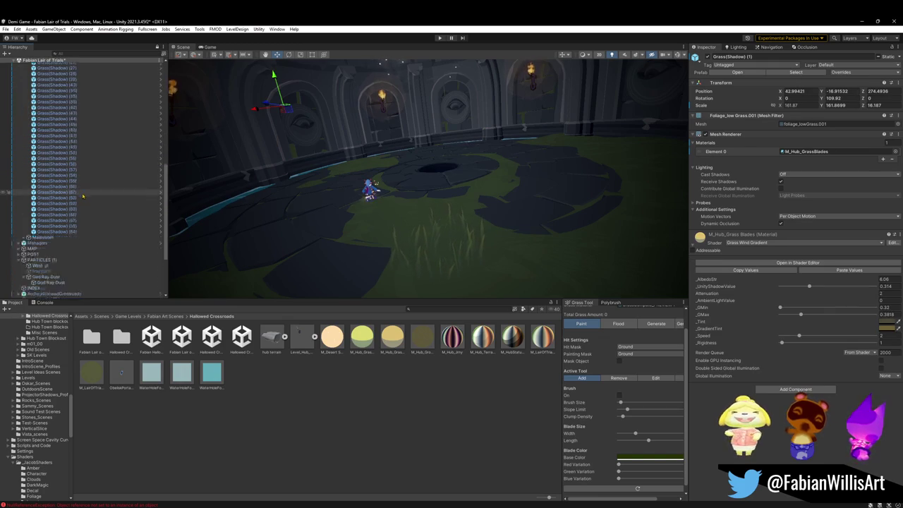
Delete Grass(Shadow) (1) through (64) and reposition the remaining grass clump.
shift+click(70, 211)
key(Delete)
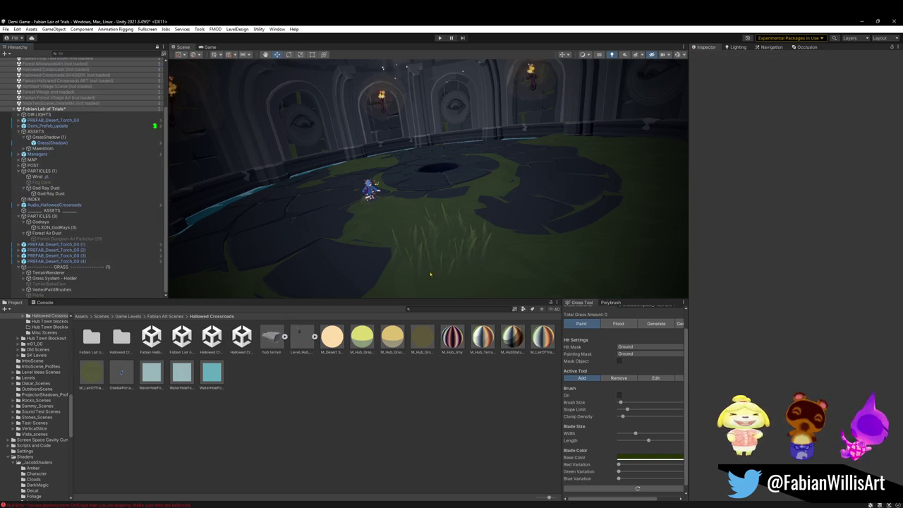
click(424, 263)
click(400, 257)
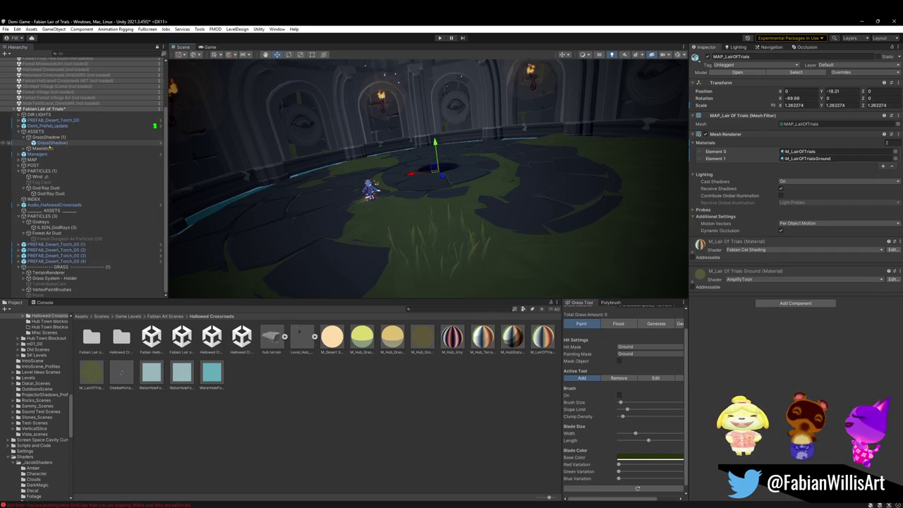
key(f)
mouse_move(432, 234)
mouse_down()
mouse_move(494, 246)
mouse_move(597, 199)
mouse_move(514, 291)
mouse_move(534, 258)
mouse_move(422, 200)
mouse_up()
key(ctrl+d)
key(f)
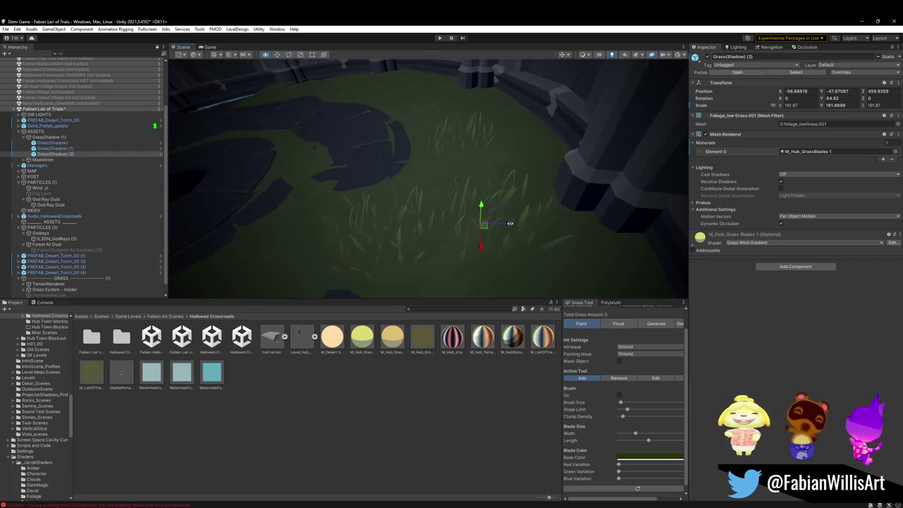
Duplicate grass clumps and place them around the green ring along the wall.
key(ctrl+d)
mouse_move(483, 212)
mouse_down()
mouse_move(459, 131)
mouse_move(475, 113)
mouse_move(424, 88)
mouse_move(393, 96)
mouse_move(403, 91)
mouse_move(375, 80)
mouse_move(288, 93)
mouse_move(268, 83)
mouse_up()
key(ctrl+d)
key(ctrl+d)
key(ctrl+d)
key(ctrl+d)
key(ctrl+d)
key(ctrl+d)
key(f)
click(342, 150)
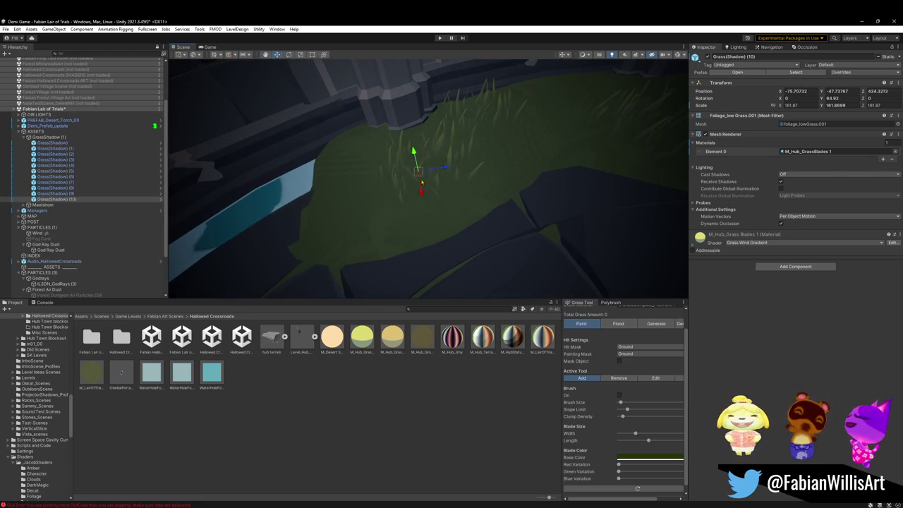
click(354, 154)
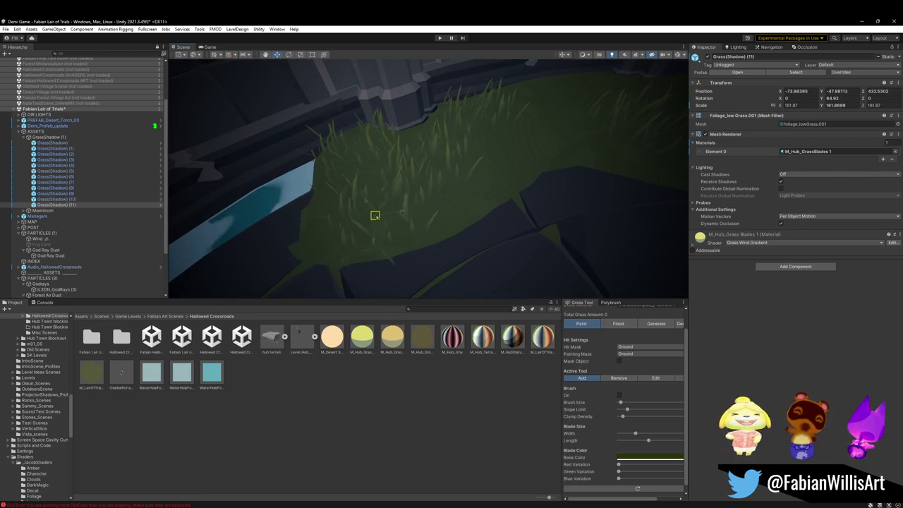
mouse_move(371, 216)
mouse_down()
mouse_move(457, 203)
mouse_move(361, 281)
mouse_up()
click(360, 281)
click(393, 153)
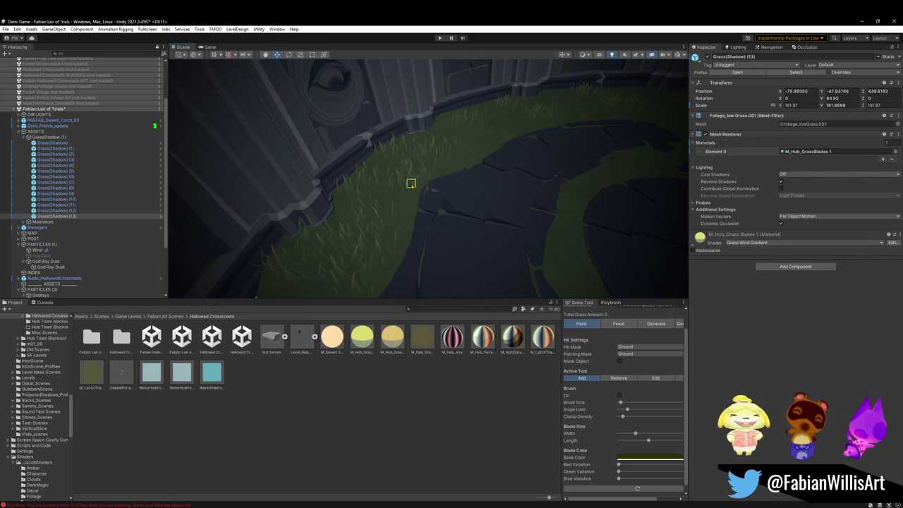
drag(405, 181, 376, 210)
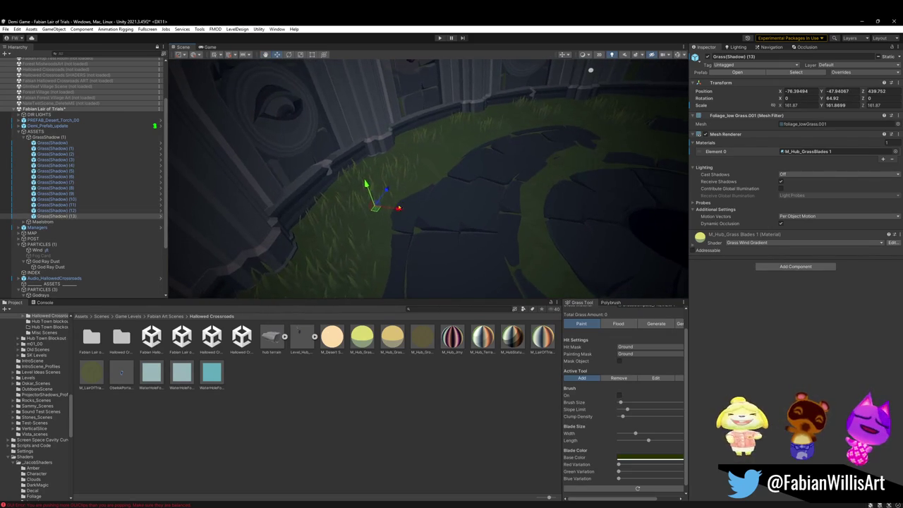
click(376, 210)
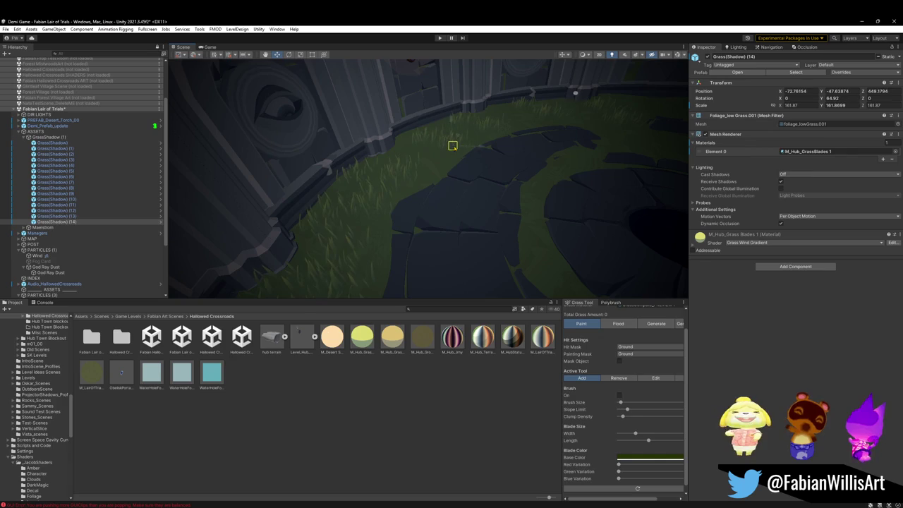
click(452, 147)
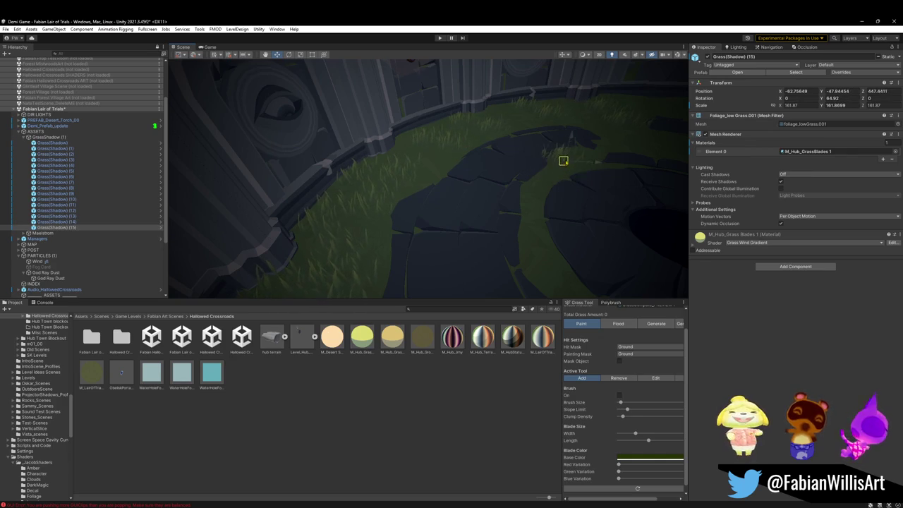
mouse_move(565, 161)
mouse_down()
mouse_move(579, 187)
mouse_move(477, 202)
mouse_up()
Scale and rotate further grass copies, up to GrassShadow (17) at about 107 scale.
key(r)
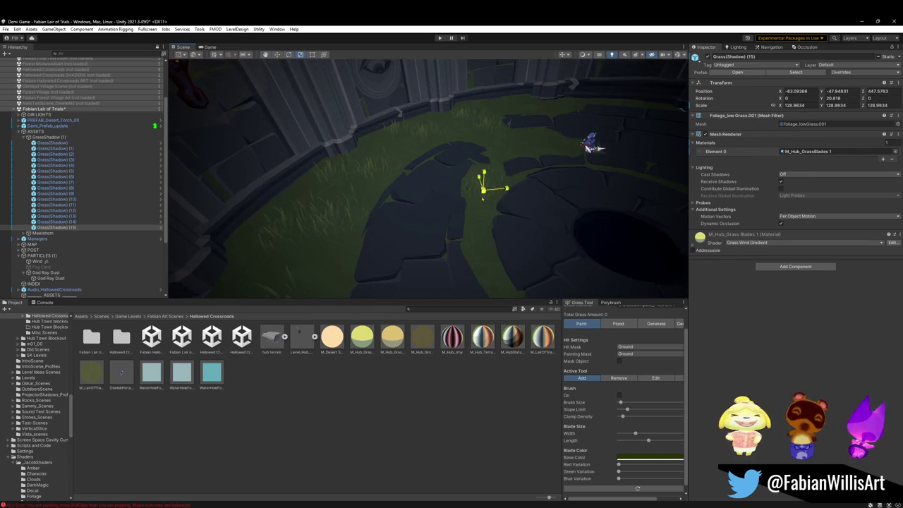
click(479, 227)
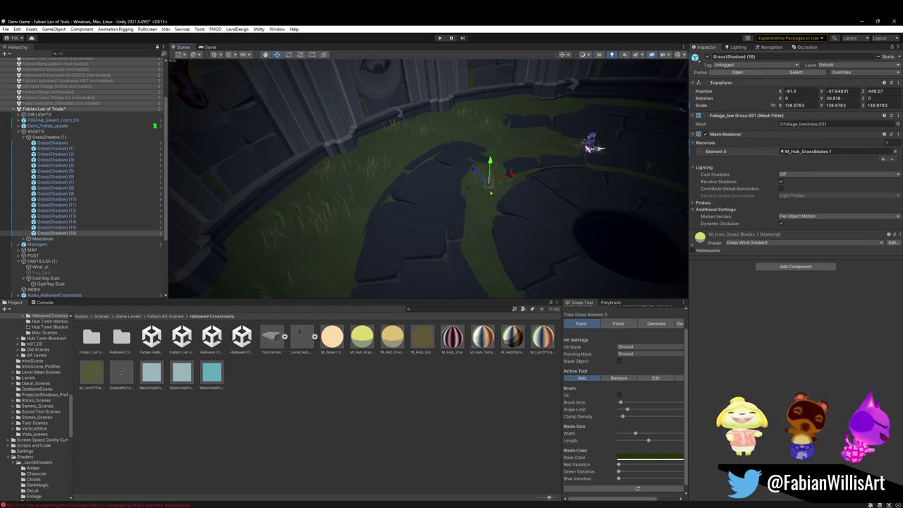
mouse_move(480, 227)
mouse_down()
mouse_move(480, 236)
mouse_move(490, 203)
mouse_move(438, 204)
mouse_move(416, 194)
mouse_move(361, 215)
mouse_move(403, 216)
mouse_move(419, 240)
mouse_move(430, 227)
mouse_up()
key(r)
key(w)
key(ctrl+d)
key(e)
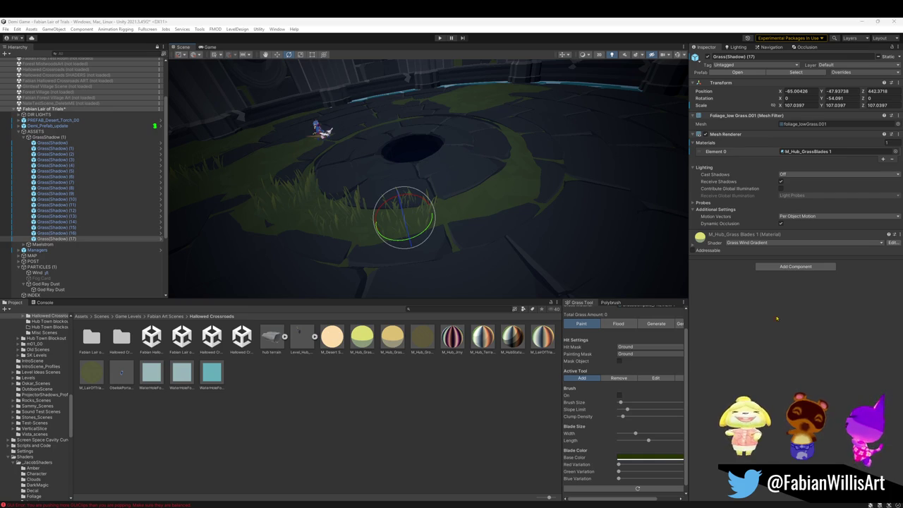
Move the grass copies along the ring and duplicate the clump twice.
key(w)
mouse_move(481, 225)
mouse_down()
mouse_move(446, 227)
mouse_move(462, 211)
mouse_move(579, 189)
mouse_move(601, 173)
mouse_move(586, 195)
mouse_move(590, 215)
mouse_up()
key(ctrl+d)
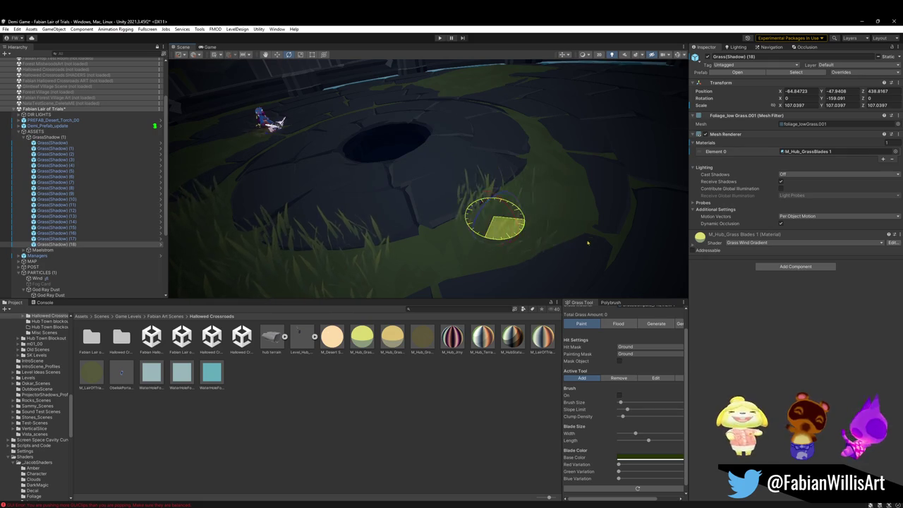
key(w)
mouse_move(494, 219)
mouse_down()
mouse_move(456, 249)
mouse_move(485, 220)
mouse_move(454, 238)
mouse_move(447, 252)
mouse_move(555, 174)
mouse_move(439, 207)
mouse_move(614, 169)
mouse_move(483, 79)
mouse_up()
key(ctrl+d)
key(ctrl+d)
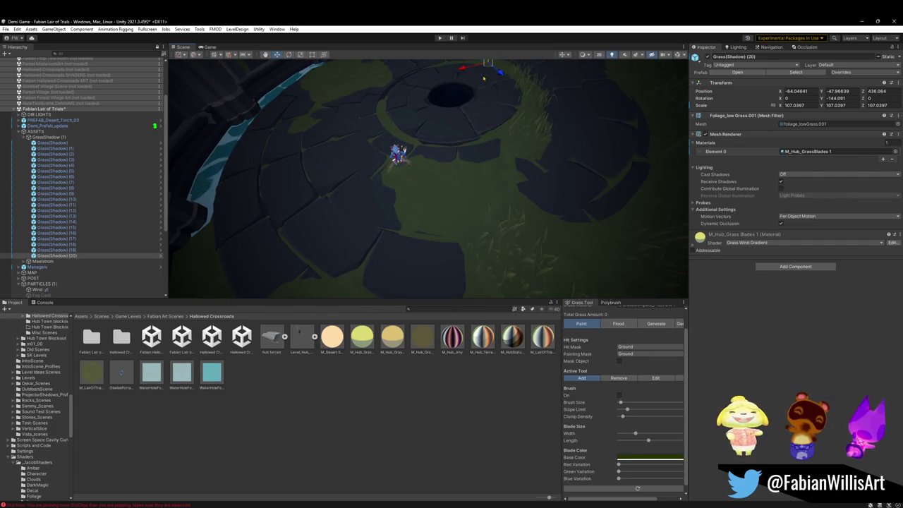
Move grass clump (20) across the floor and enlarge it to about 167 scale.
click(485, 75)
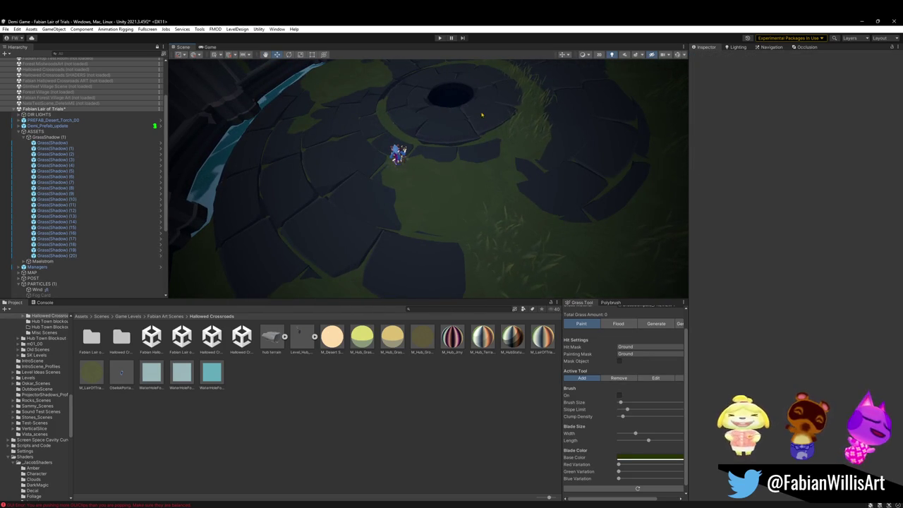
click(482, 112)
drag(482, 112, 474, 144)
drag(479, 107, 430, 239)
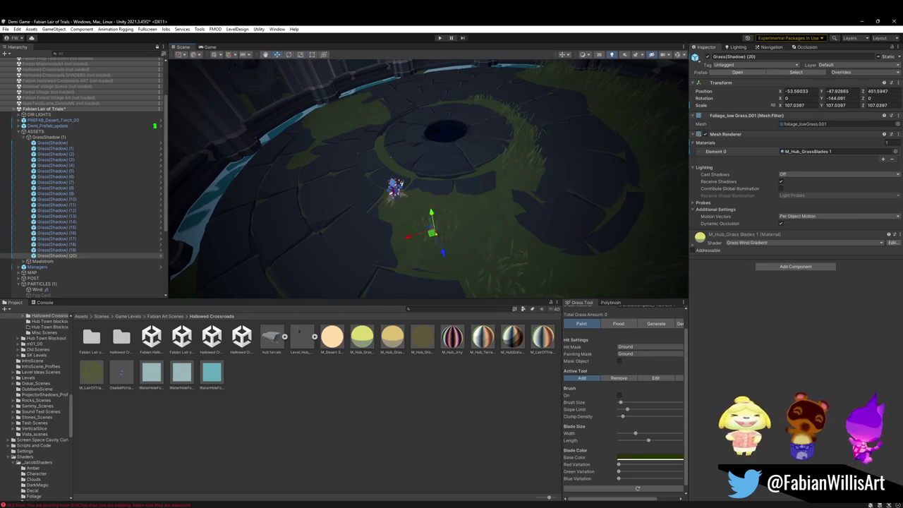
mouse_move(434, 229)
mouse_down()
mouse_move(466, 282)
mouse_move(451, 204)
mouse_move(452, 173)
mouse_move(462, 165)
mouse_move(437, 165)
mouse_move(498, 213)
mouse_move(497, 177)
mouse_move(399, 191)
mouse_move(413, 186)
mouse_move(402, 177)
mouse_up()
click(396, 190)
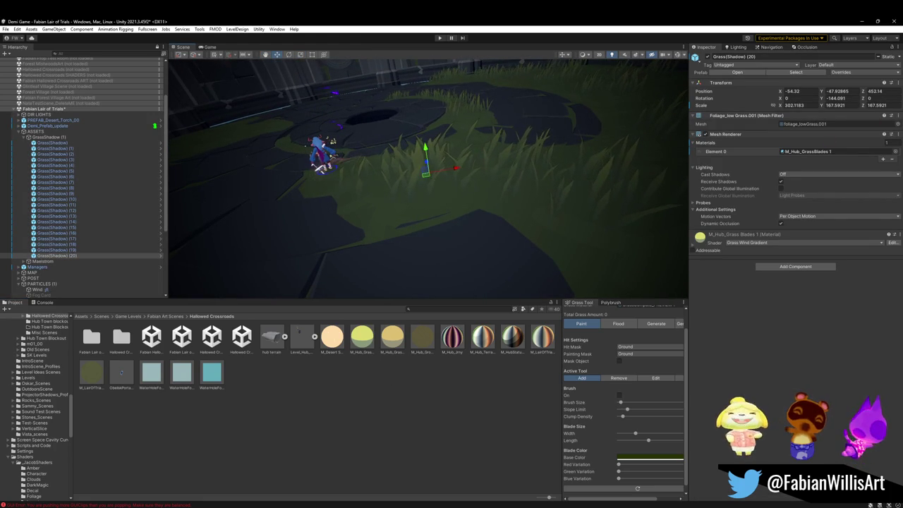
Turn toward the back wall and duplicate grass clump (3).
mouse_move(377, 221)
mouse_down()
mouse_move(356, 207)
mouse_move(437, 210)
mouse_up()
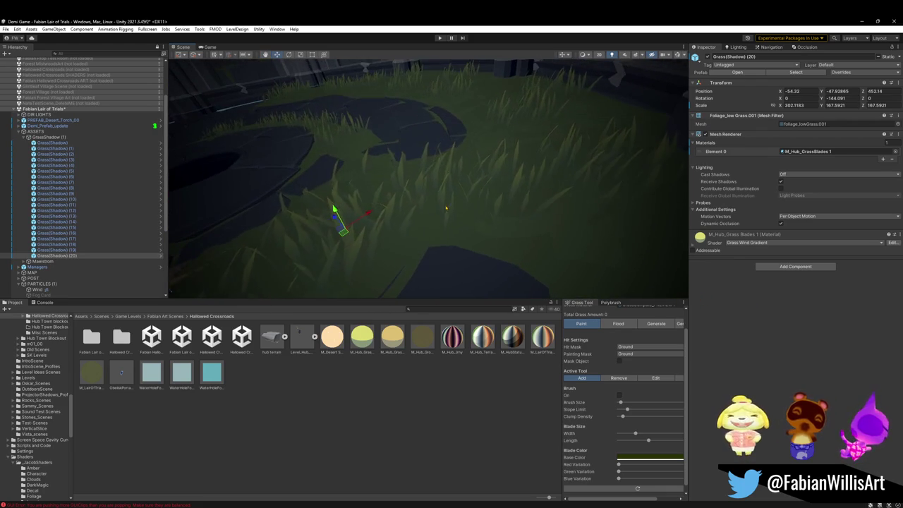
click(442, 192)
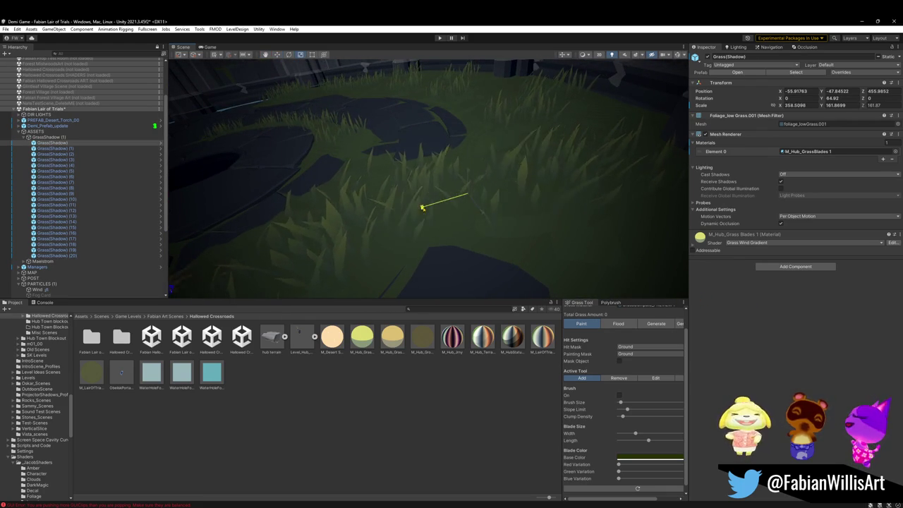
drag(423, 204, 462, 189)
click(465, 189)
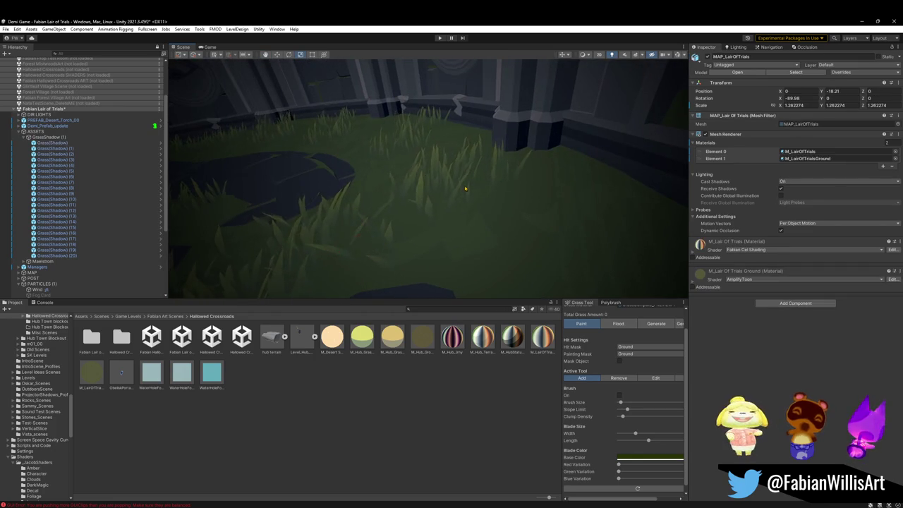
click(462, 169)
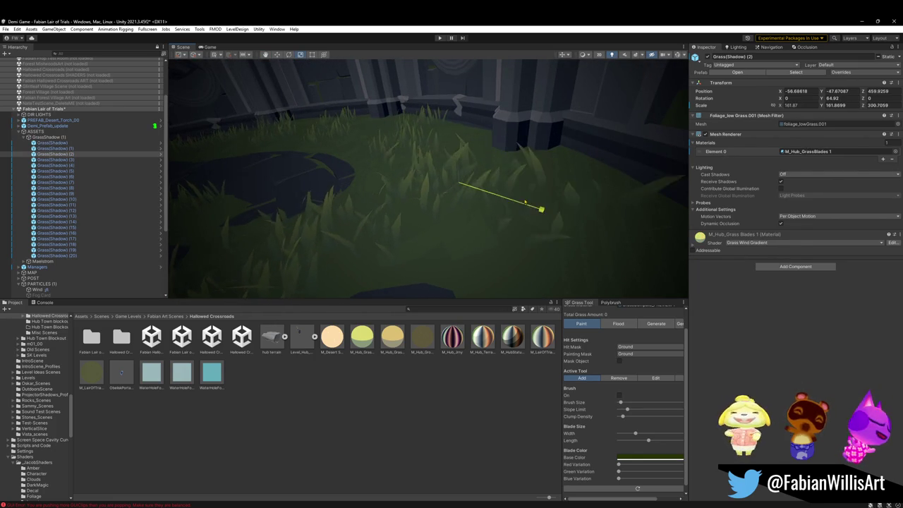
mouse_move(522, 203)
mouse_down()
mouse_move(340, 203)
mouse_move(475, 187)
mouse_move(494, 191)
mouse_move(451, 188)
mouse_move(493, 196)
mouse_move(430, 221)
mouse_move(526, 221)
mouse_move(486, 211)
mouse_up()
click(418, 191)
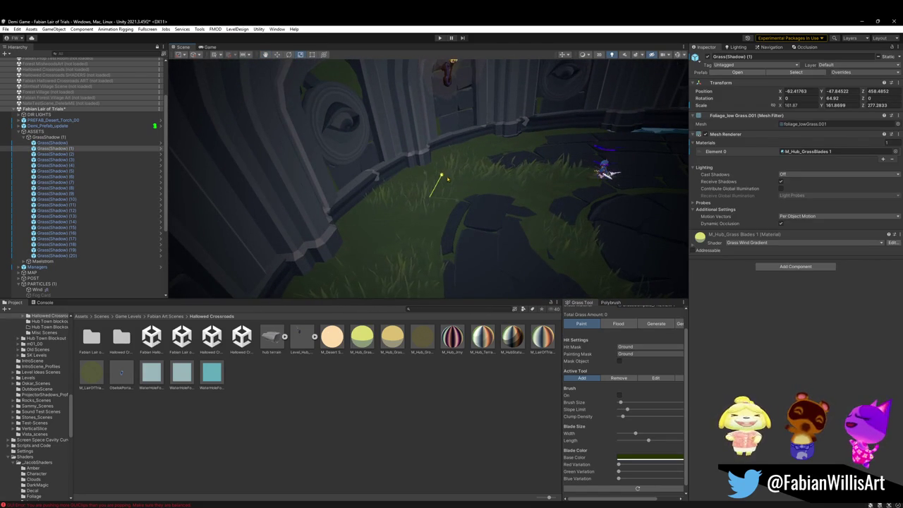
click(397, 191)
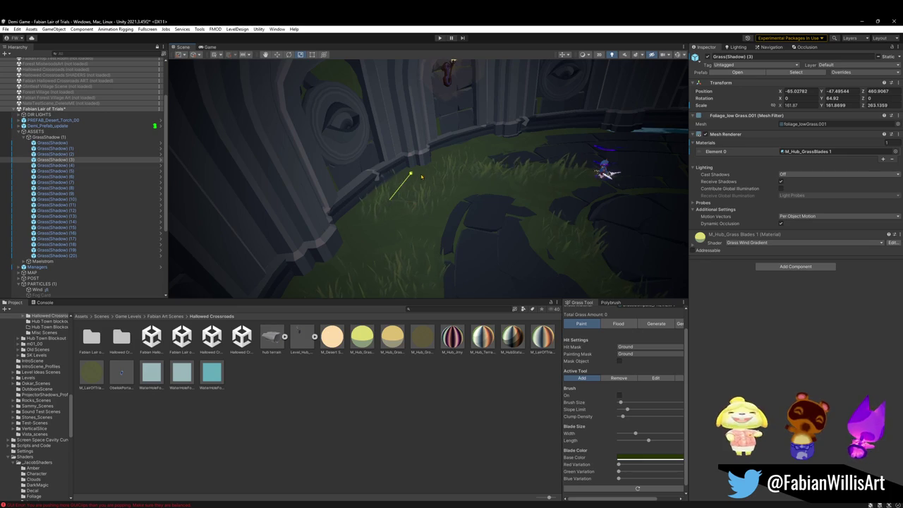
key(ctrl+d)
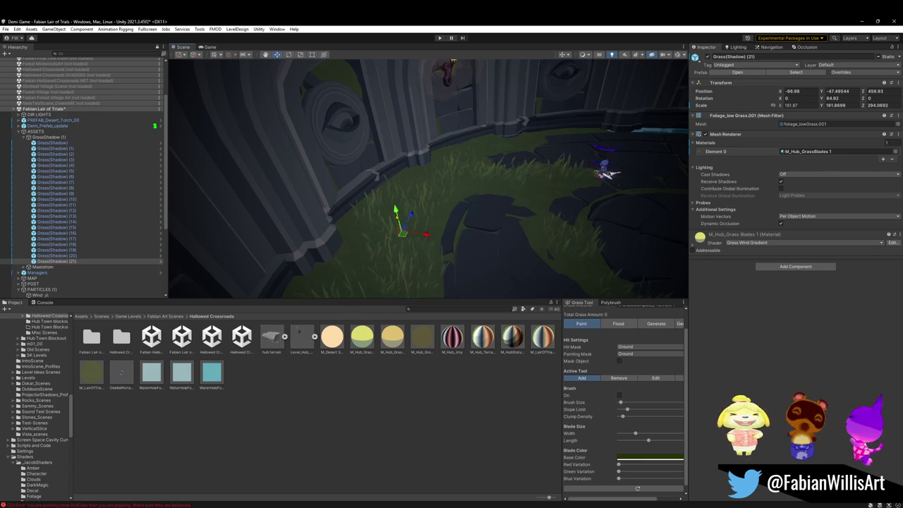
Duplicate grass clump (21) twice along the back wall.
click(470, 386)
mouse_move(467, 240)
mouse_down()
mouse_move(419, 205)
mouse_move(400, 213)
mouse_move(379, 193)
mouse_move(388, 194)
mouse_up()
click(388, 195)
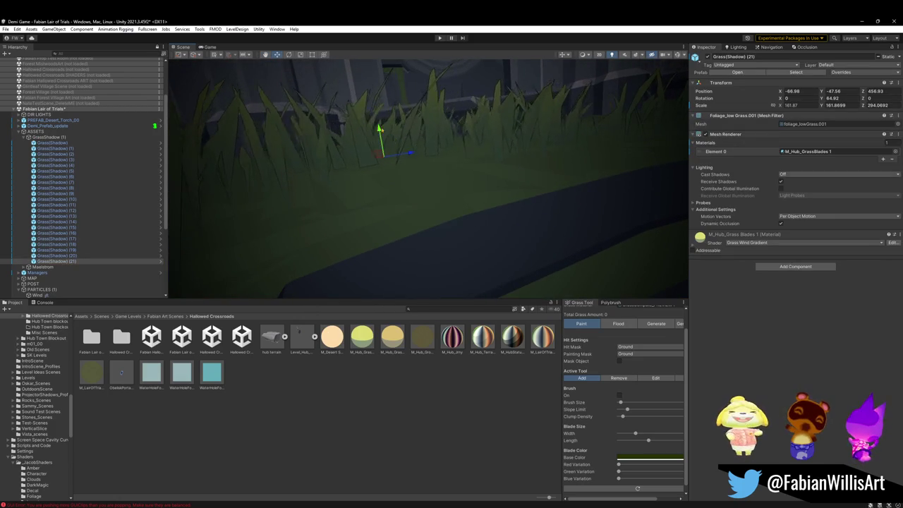
mouse_move(395, 163)
mouse_down()
mouse_move(421, 134)
mouse_move(459, 148)
mouse_move(452, 212)
mouse_move(608, 268)
mouse_up()
click(438, 274)
click(428, 216)
key(ctrl+d)
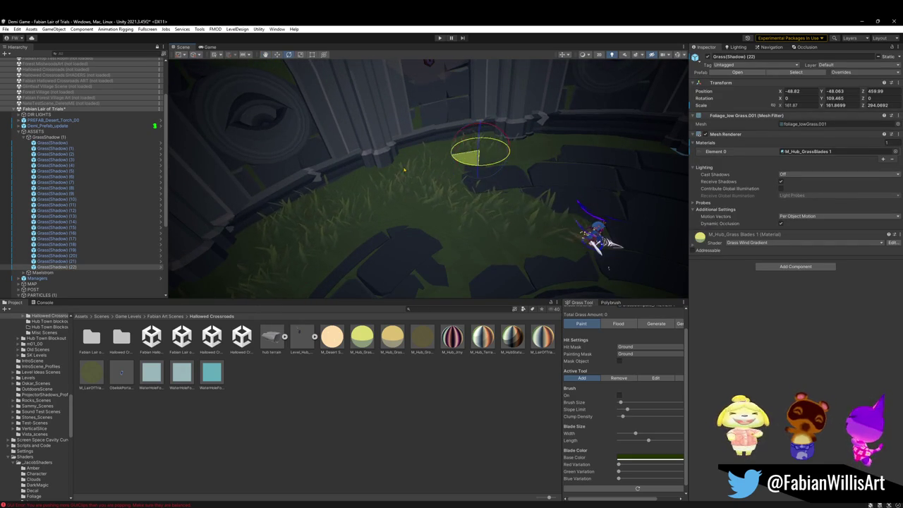
key(ctrl+d)
Duplicate again, nudge grass clump (24) into place, and select the new clump (25).
key(w)
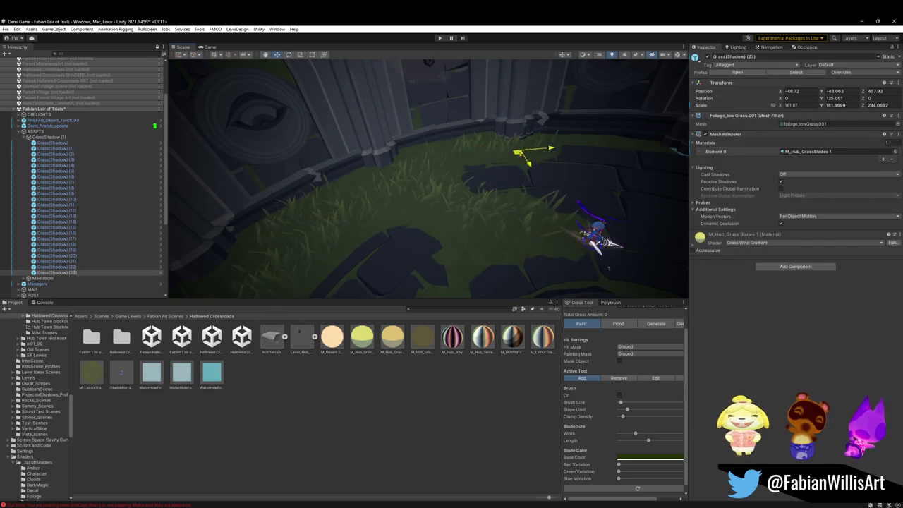
mouse_move(554, 169)
mouse_down()
mouse_move(536, 166)
mouse_move(438, 197)
mouse_up()
key(ctrl+d)
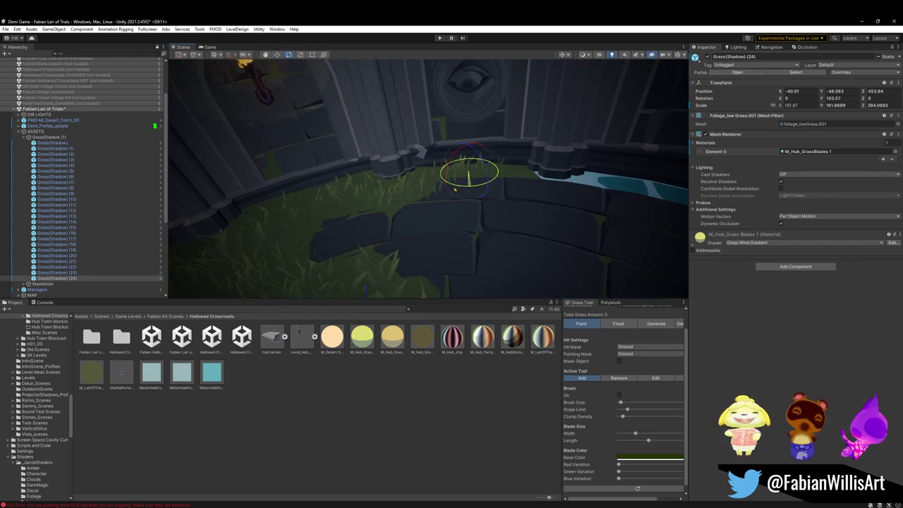
mouse_move(473, 175)
mouse_down()
mouse_move(466, 180)
mouse_move(477, 172)
mouse_up()
click(333, 207)
mouse_move(332, 207)
mouse_down()
mouse_move(258, 214)
mouse_move(345, 197)
mouse_move(439, 214)
mouse_up()
click(365, 185)
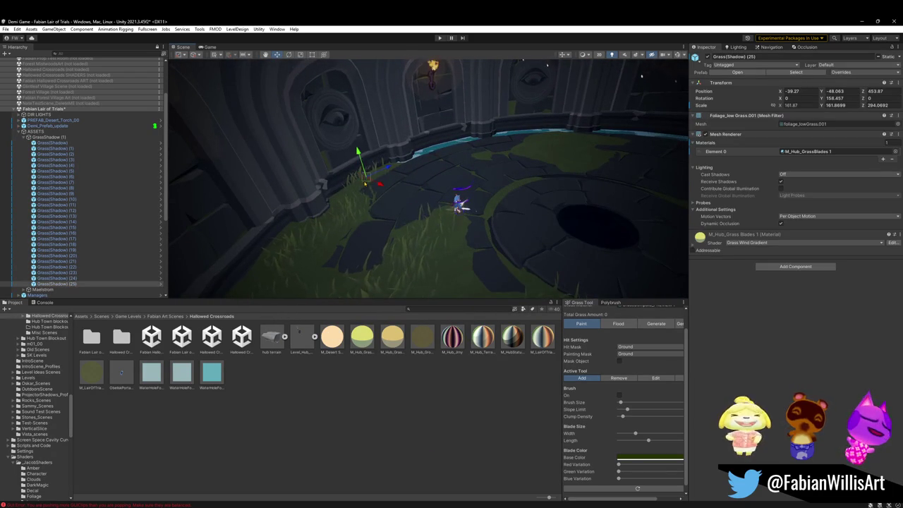
Slide grass clump (25) along the floor, then duplicate it three times, turning one slightly.
drag(540, 163, 558, 150)
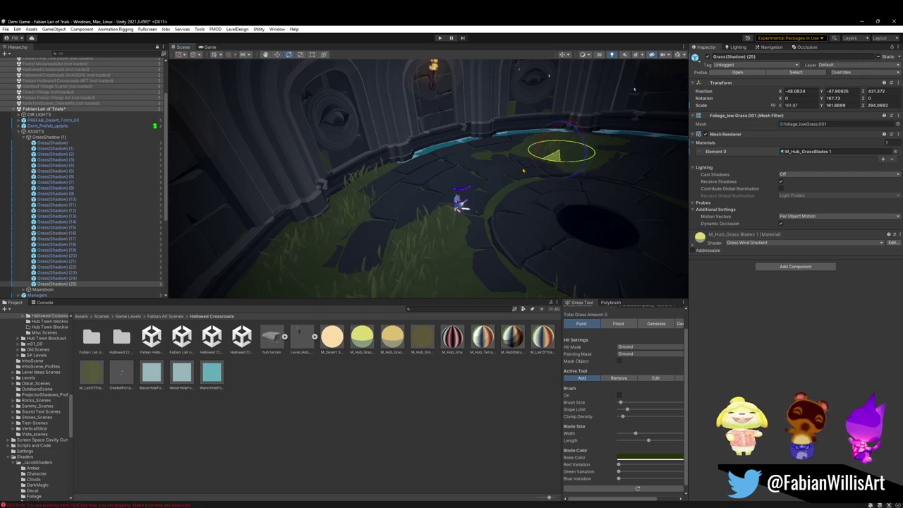
key(f)
key(ctrl+d)
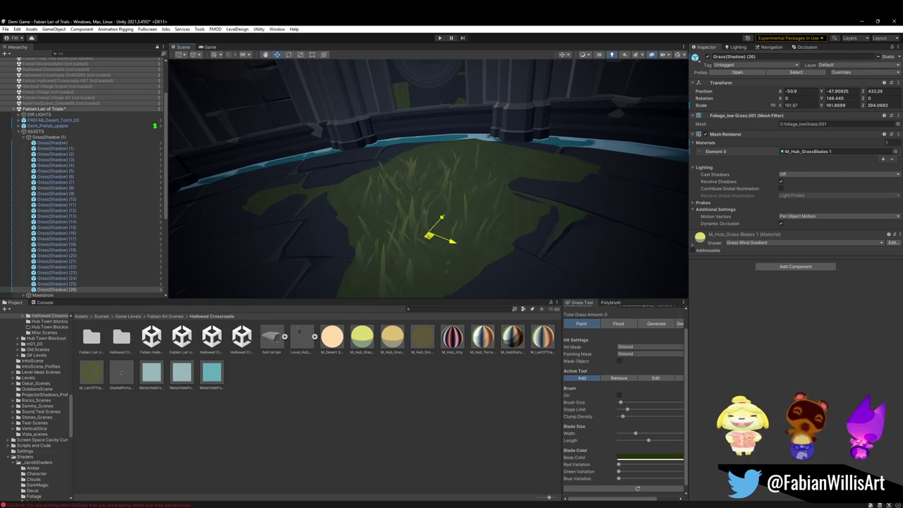
key(ctrl+d)
mouse_move(500, 167)
mouse_down()
mouse_move(487, 238)
mouse_move(465, 232)
mouse_move(497, 209)
mouse_move(520, 217)
mouse_up()
key(e)
key(w)
key(ctrl+d)
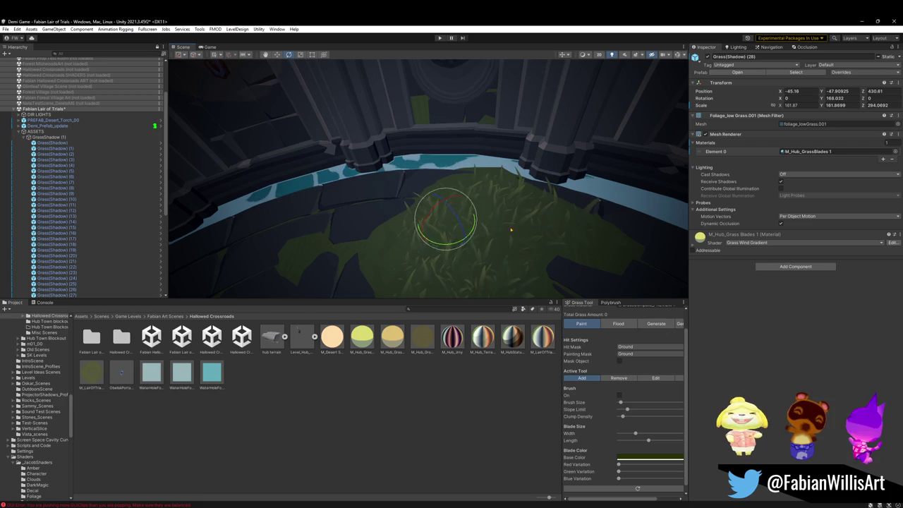
Check grass clumps (29) and (26) by the wall, then hide the GrassShadow (1) group.
mouse_move(426, 222)
mouse_down()
mouse_move(413, 216)
mouse_move(429, 204)
mouse_move(456, 210)
mouse_move(478, 169)
mouse_up()
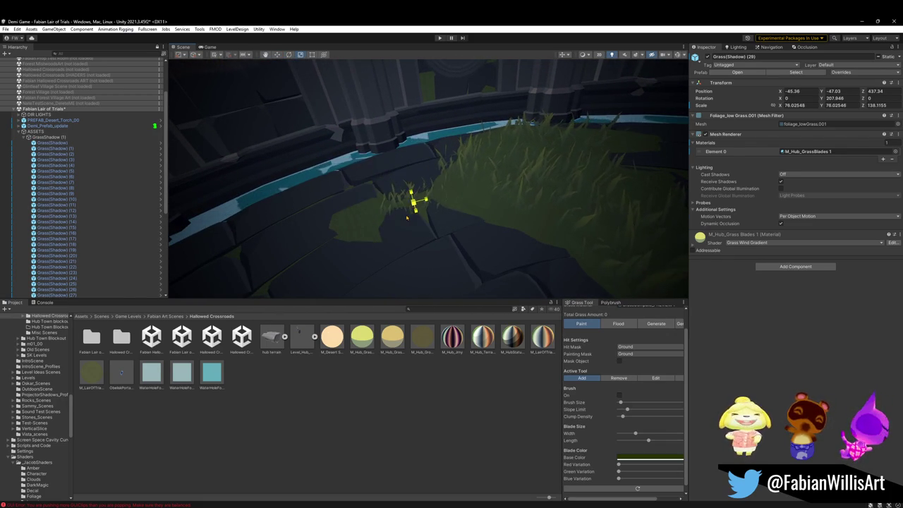
mouse_move(413, 218)
mouse_down()
mouse_move(427, 191)
mouse_move(448, 242)
mouse_move(466, 203)
mouse_move(447, 176)
mouse_move(452, 212)
mouse_up()
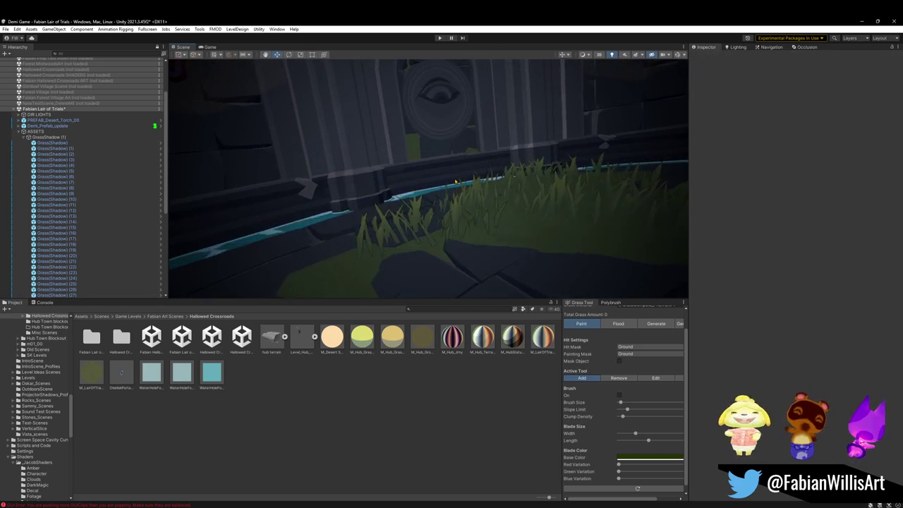
click(452, 225)
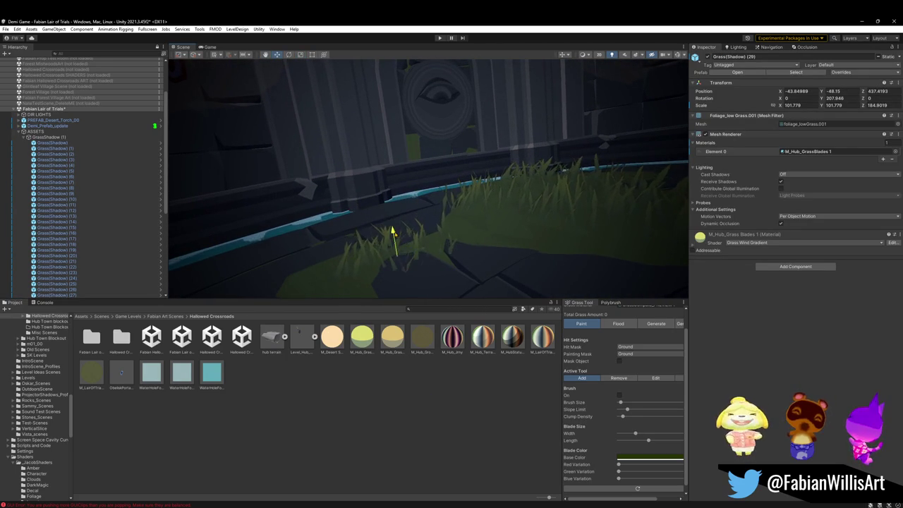
mouse_move(411, 270)
mouse_down()
mouse_move(445, 205)
mouse_move(429, 218)
mouse_move(416, 261)
mouse_move(478, 225)
mouse_move(529, 215)
mouse_move(587, 238)
mouse_move(472, 212)
mouse_up()
click(466, 209)
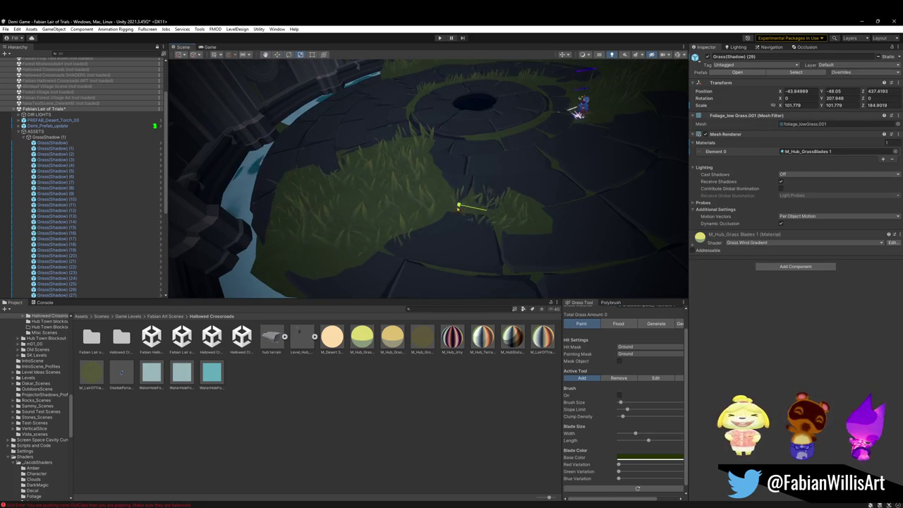
mouse_move(459, 247)
mouse_down()
mouse_move(468, 236)
mouse_move(359, 173)
mouse_move(307, 186)
mouse_move(338, 197)
mouse_move(281, 186)
mouse_move(260, 168)
mouse_up()
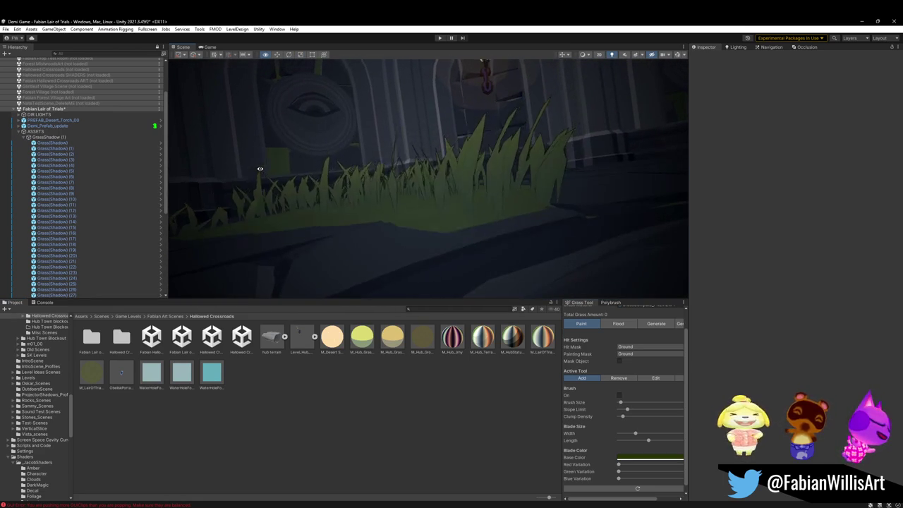
click(450, 208)
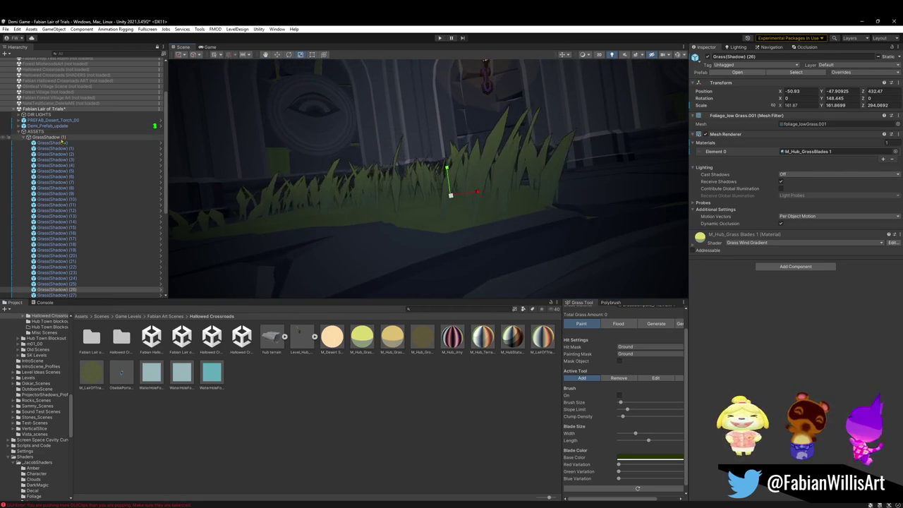
click(47, 138)
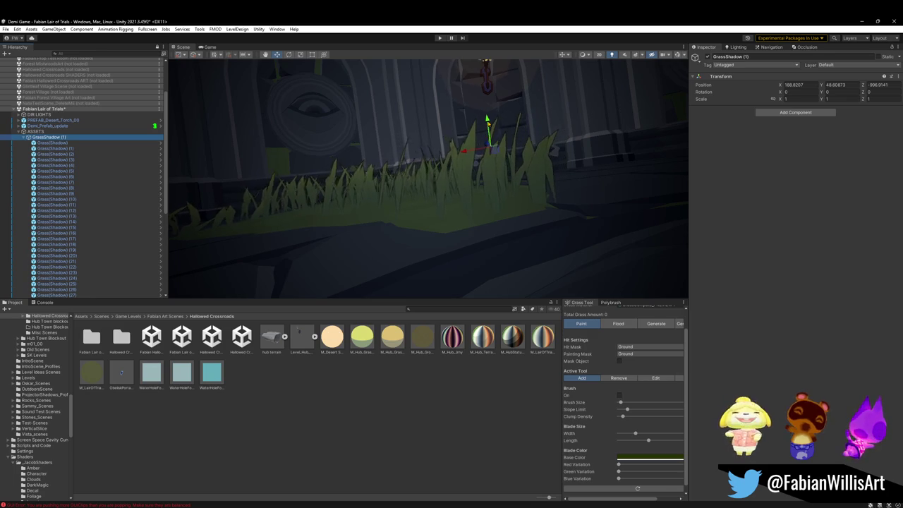
key(h)
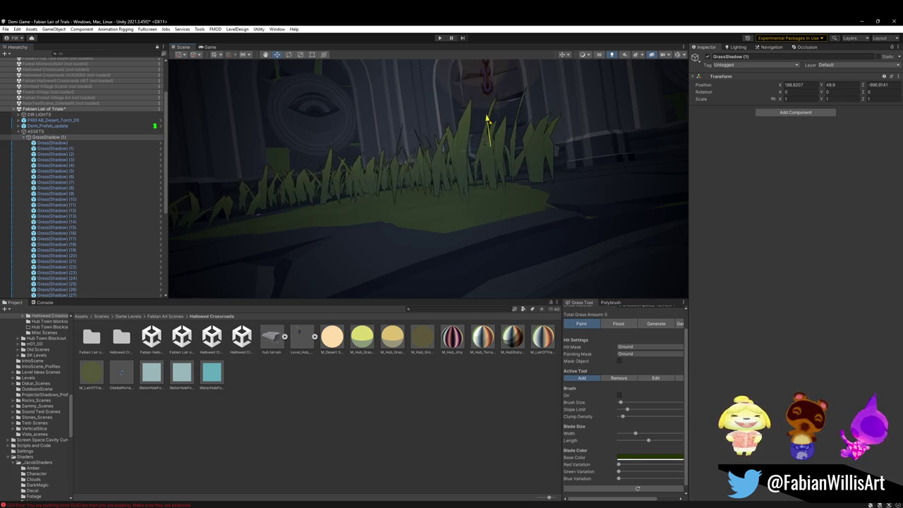
mouse_move(484, 145)
mouse_down()
mouse_move(531, 206)
mouse_move(571, 207)
mouse_move(310, 189)
mouse_move(334, 197)
mouse_up()
Open the grass tint colour picker on grass clump (20).
click(647, 255)
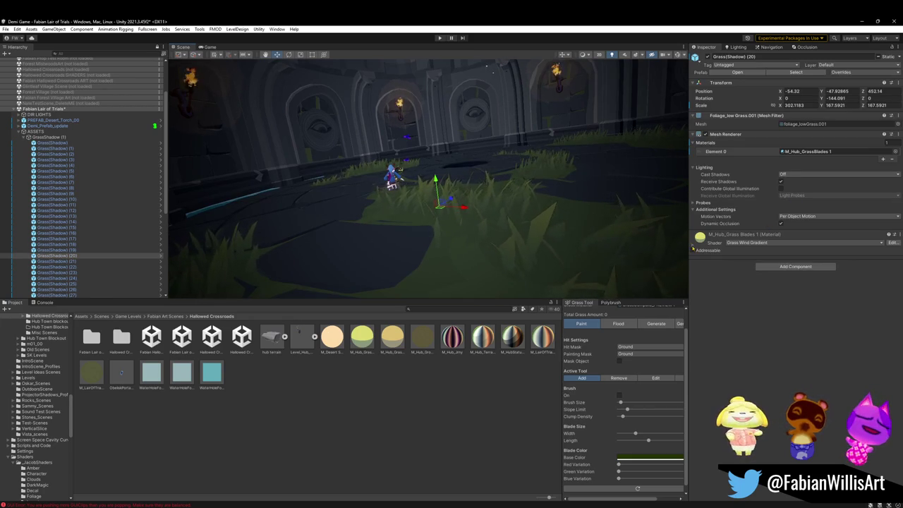
key(q)
click(886, 325)
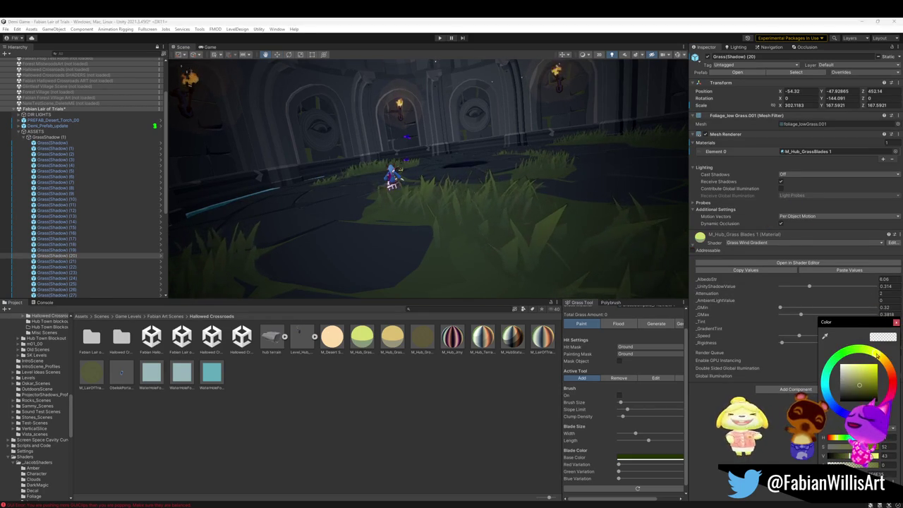
click(530, 166)
drag(529, 167, 603, 160)
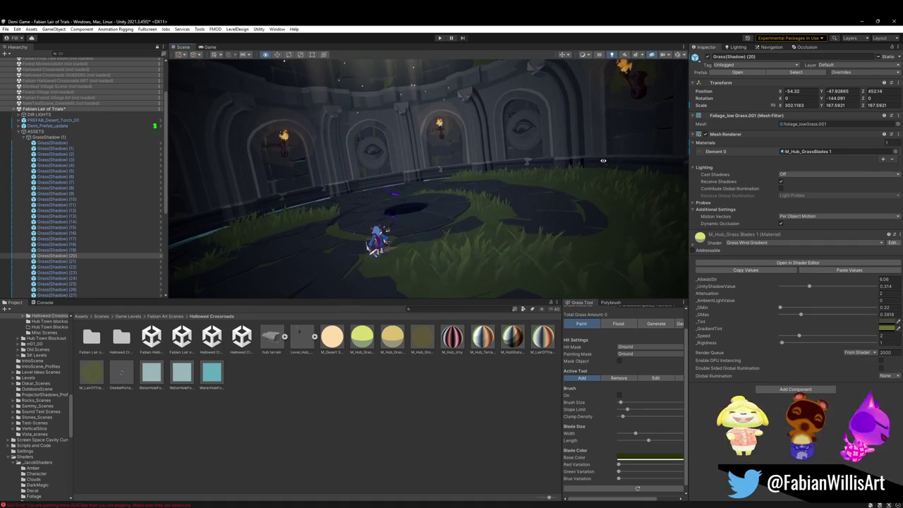
Select the GrassShadow (1) group with the Move tool and edit its Position Y.
click(483, 167)
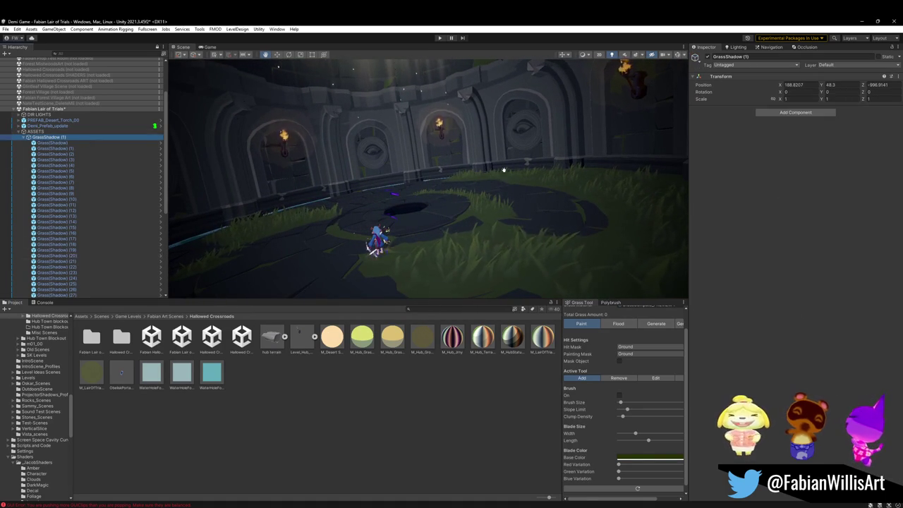
key(w)
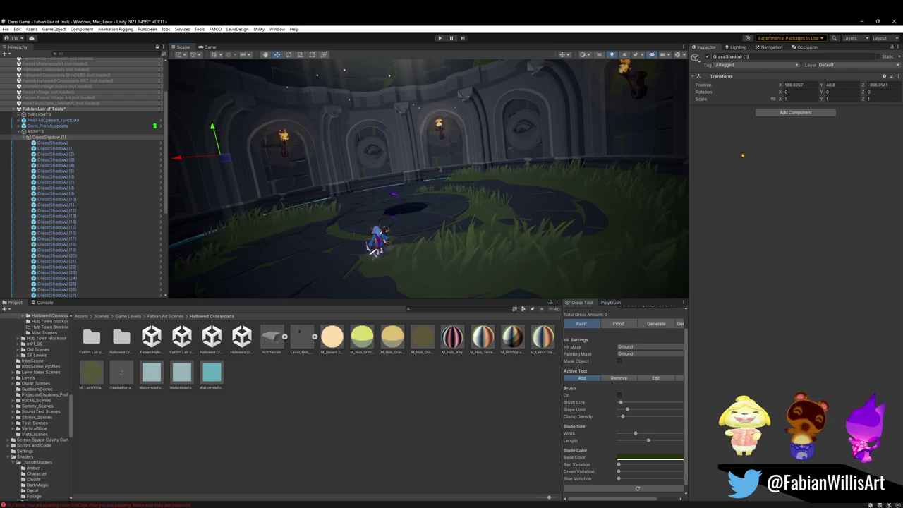
click(835, 85)
Enter 48.1 as the GrassShadow (1) group's Position Y.
text(48.1)
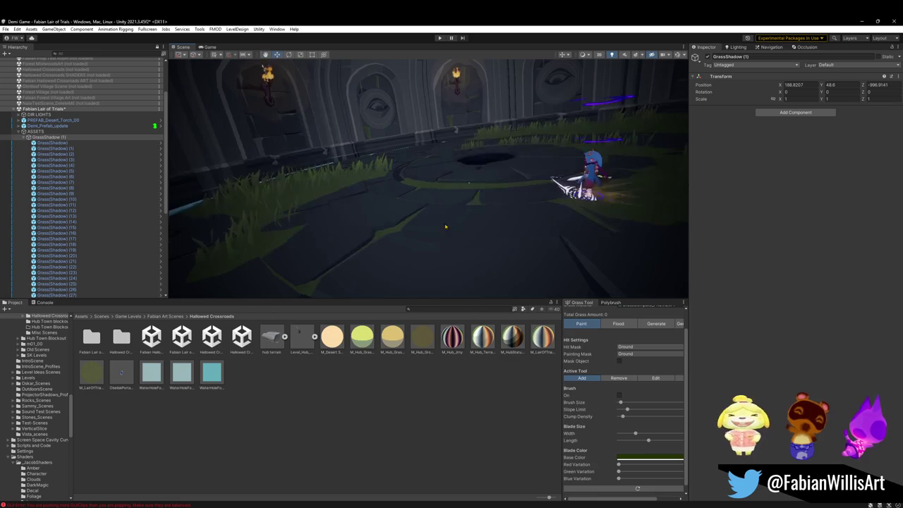
Dismiss the Windows Start search for 'stea', deselect everything, and save the scene.
key(super)
text(stea)
key(Return)
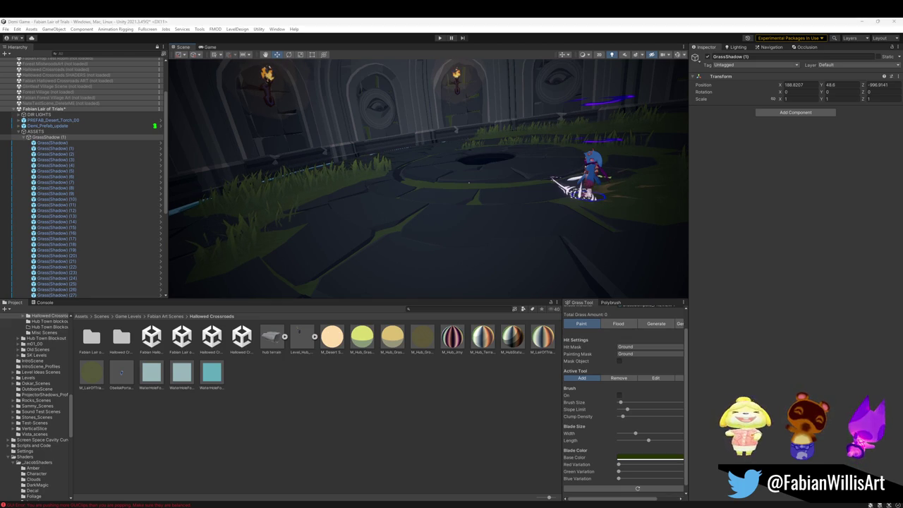
click(409, 210)
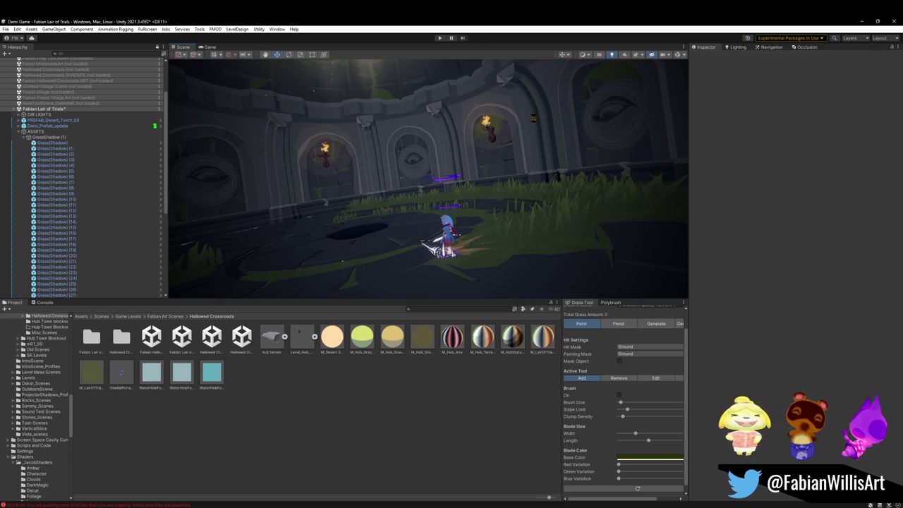
key(ctrl+s)
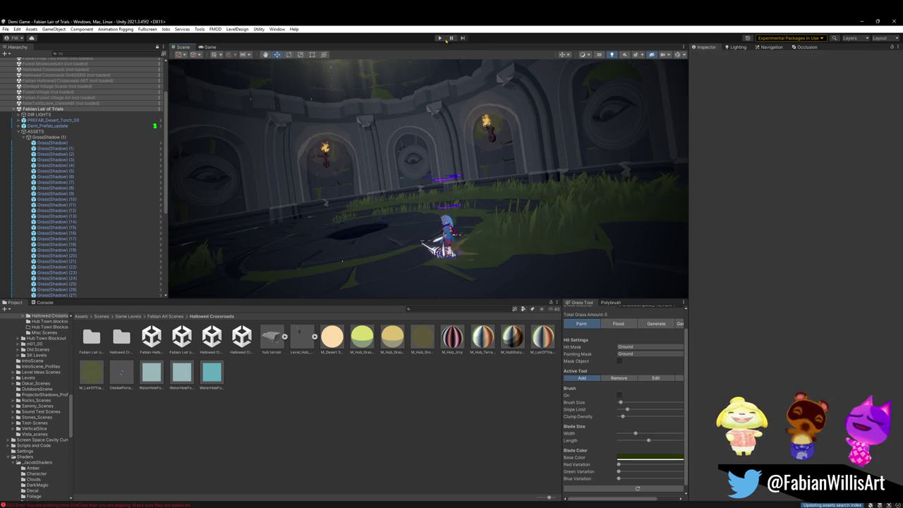
Start Play mode, go fullscreen, and run and dash the character across the arena.
click(440, 39)
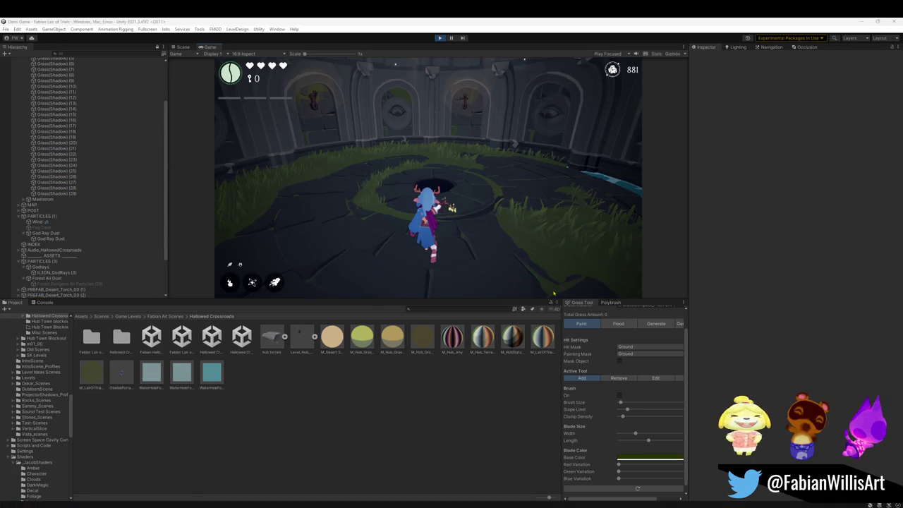
click(471, 235)
key(F10)
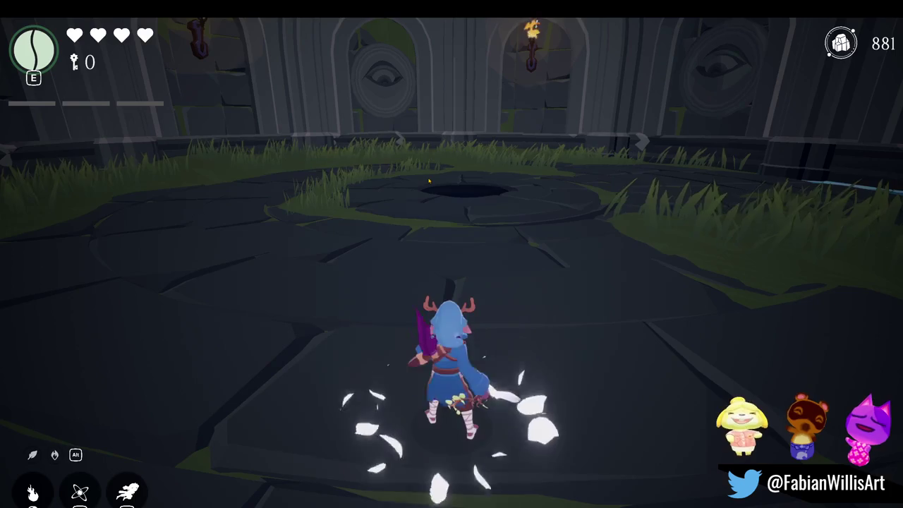
key(w)
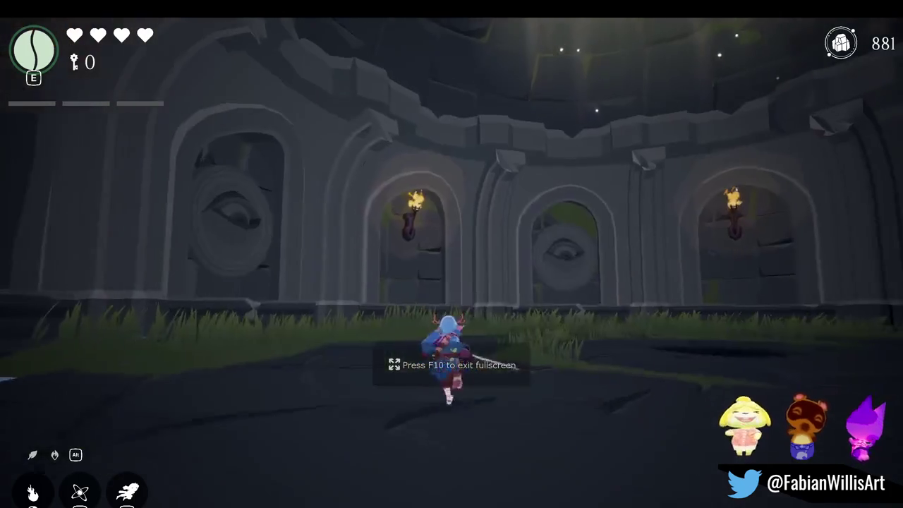
key(space)
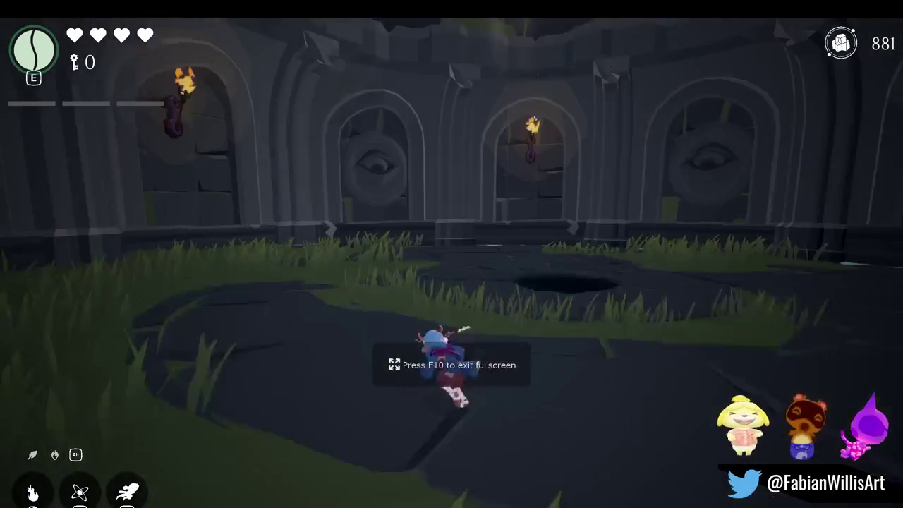
Spawn enemies from the F1 debug menu and fight them around the arena.
key(F1)
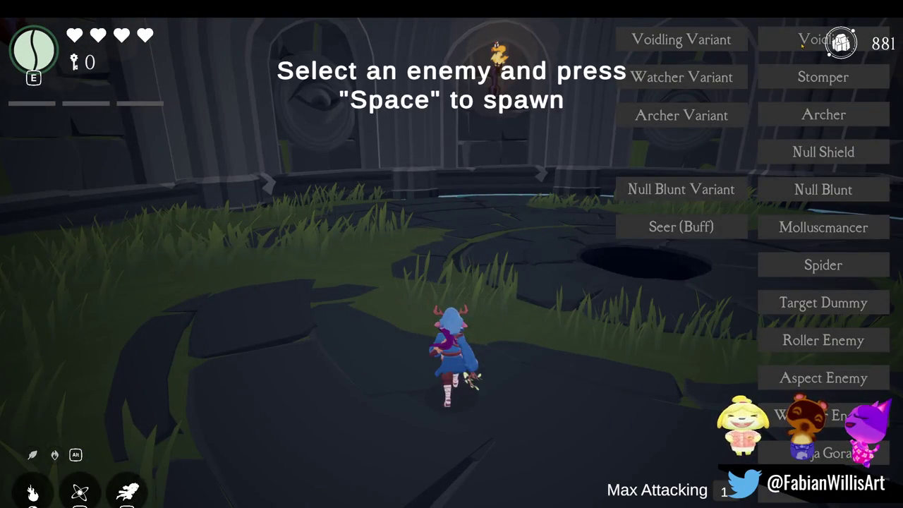
click(515, 249)
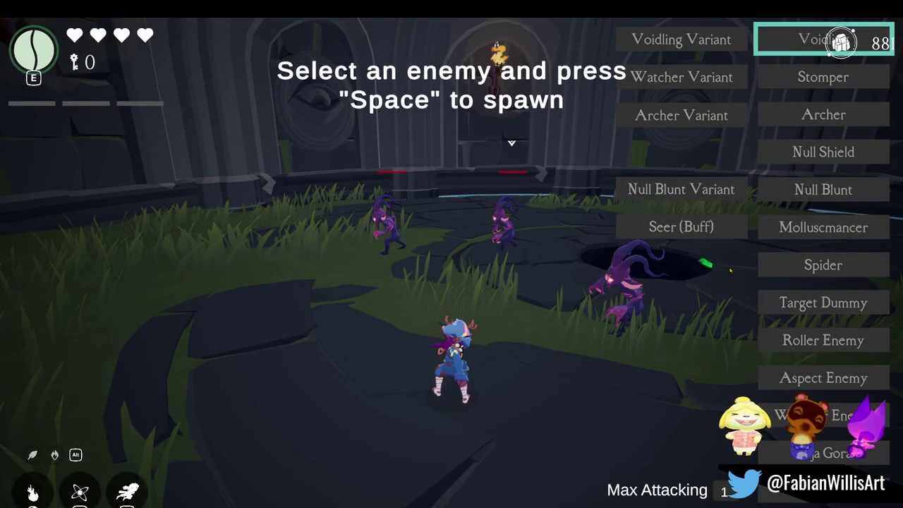
key(space)
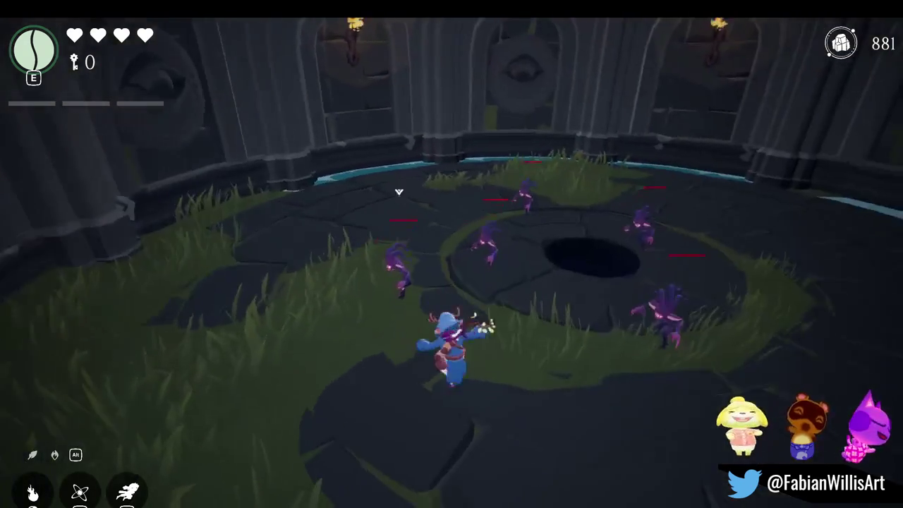
key(w)
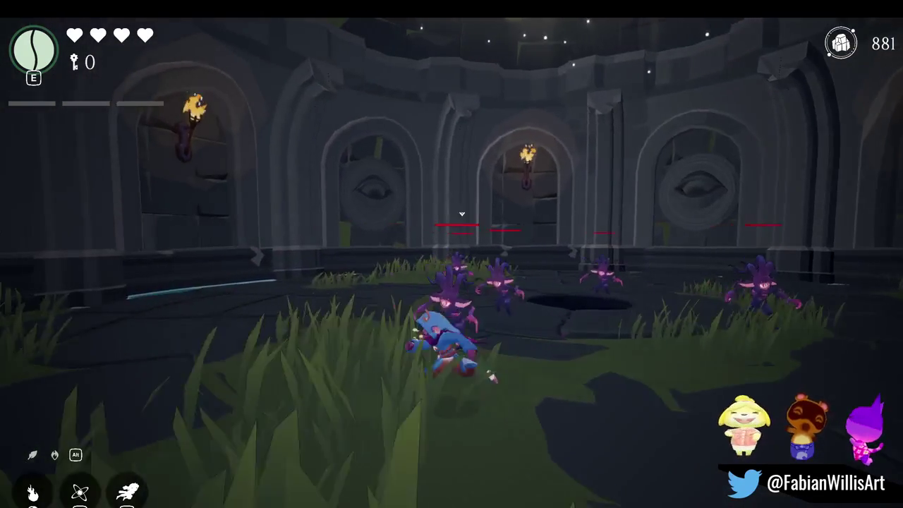
key(space)
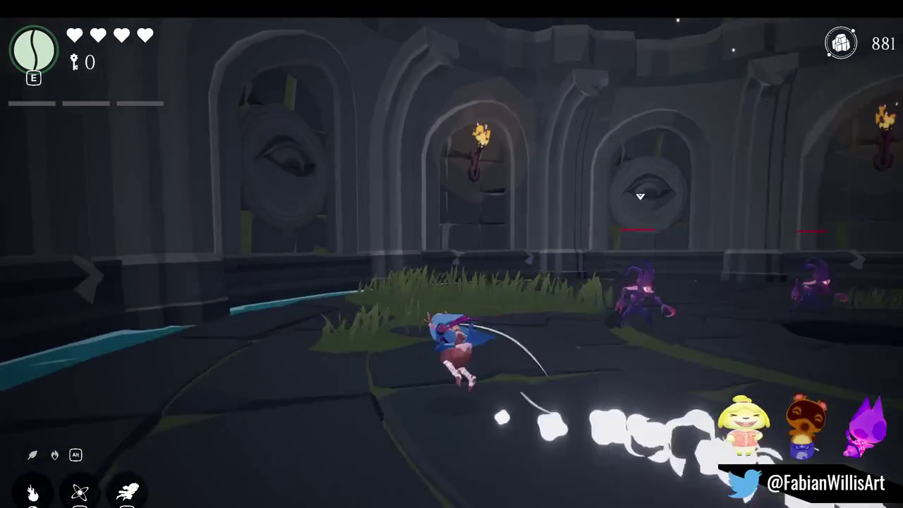
key(w)
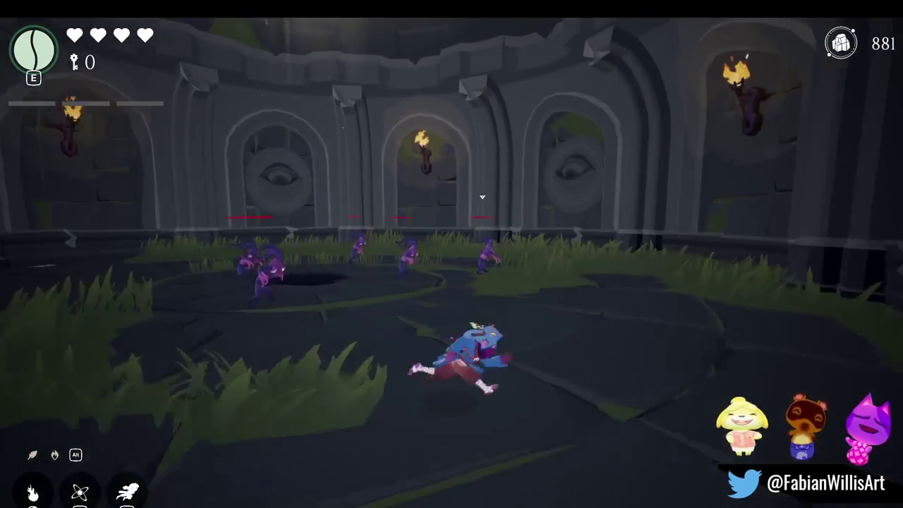
key(w)
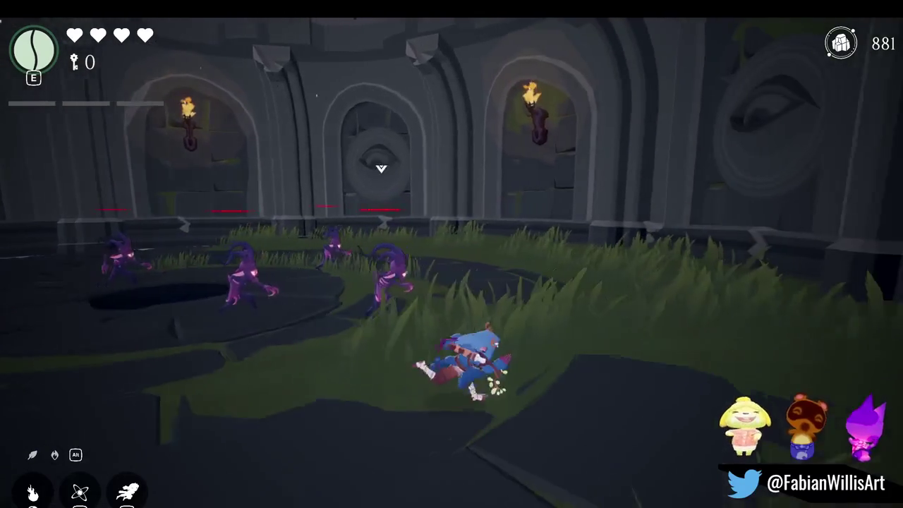
key(a)
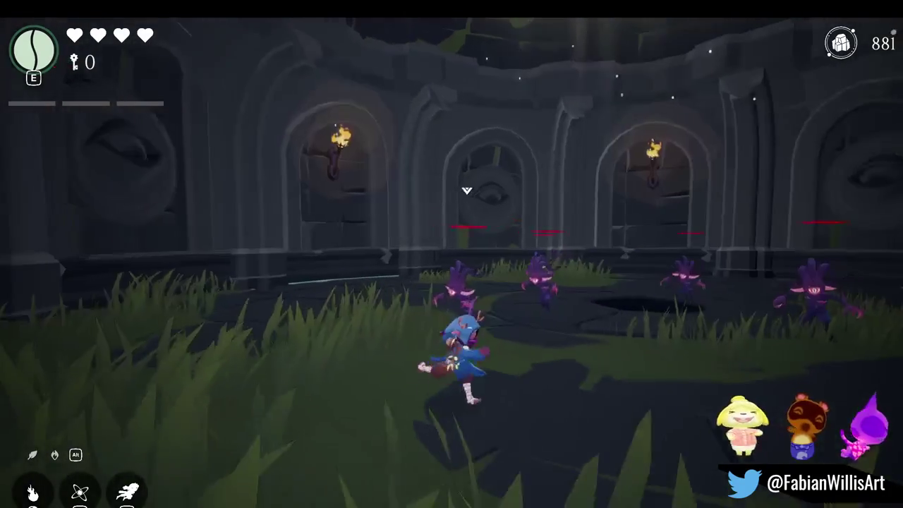
key(d)
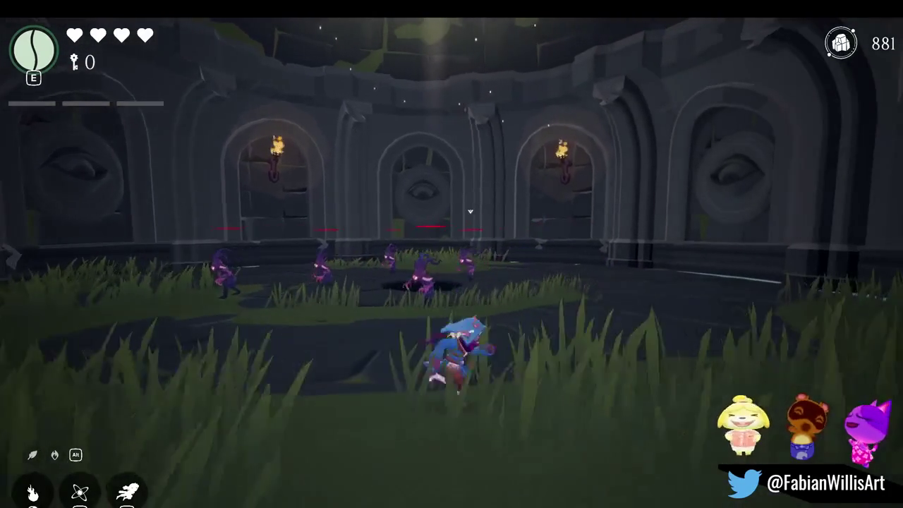
key(w)
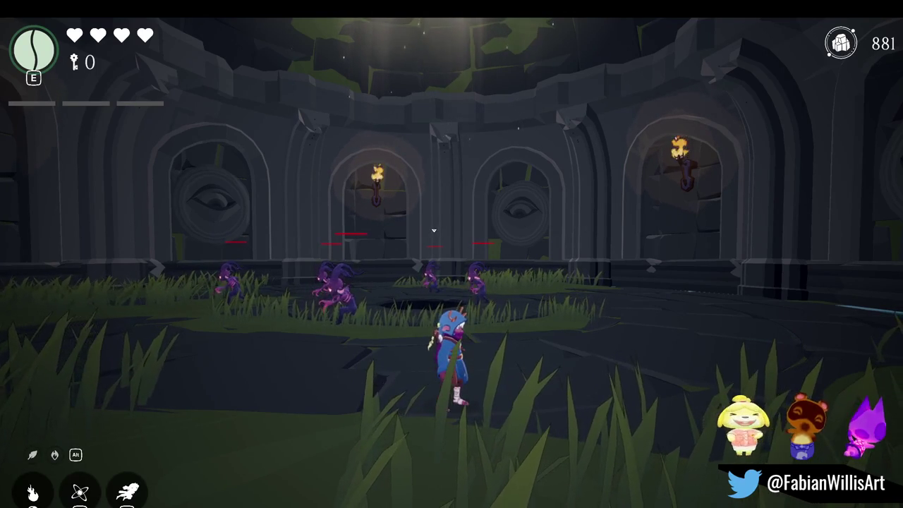
Exit fullscreen, run through the grass, pause and resume, then stop Play mode.
key(F11)
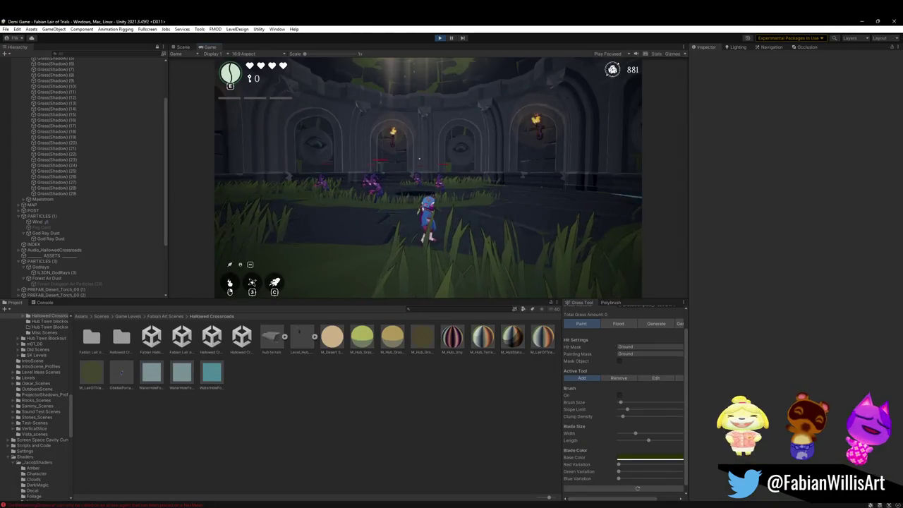
key(a)
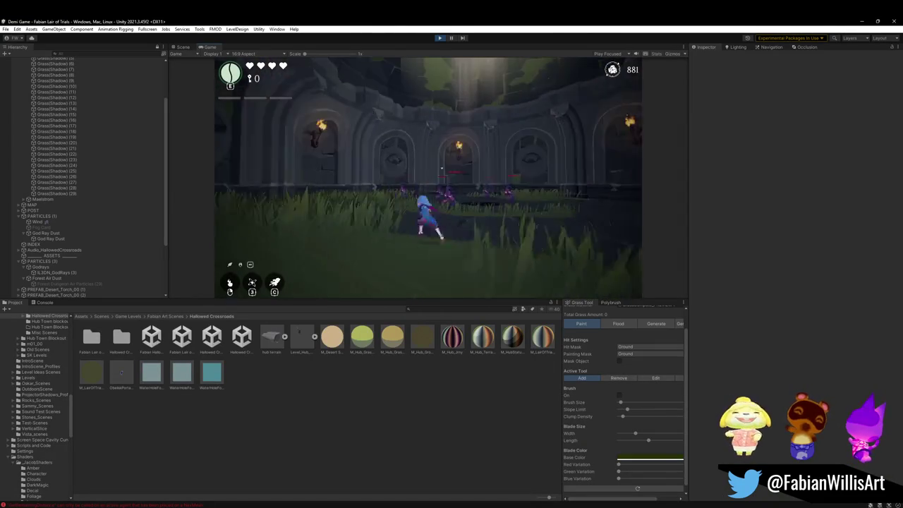
key(w)
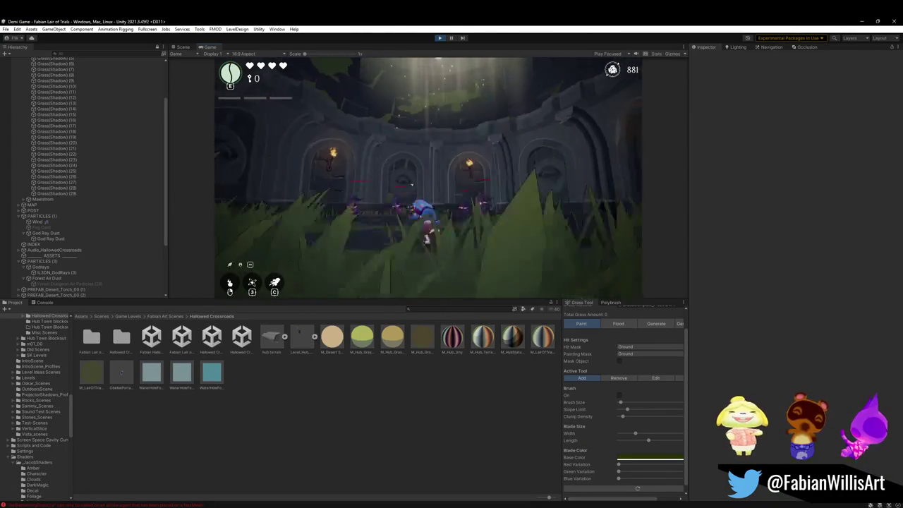
key(Escape)
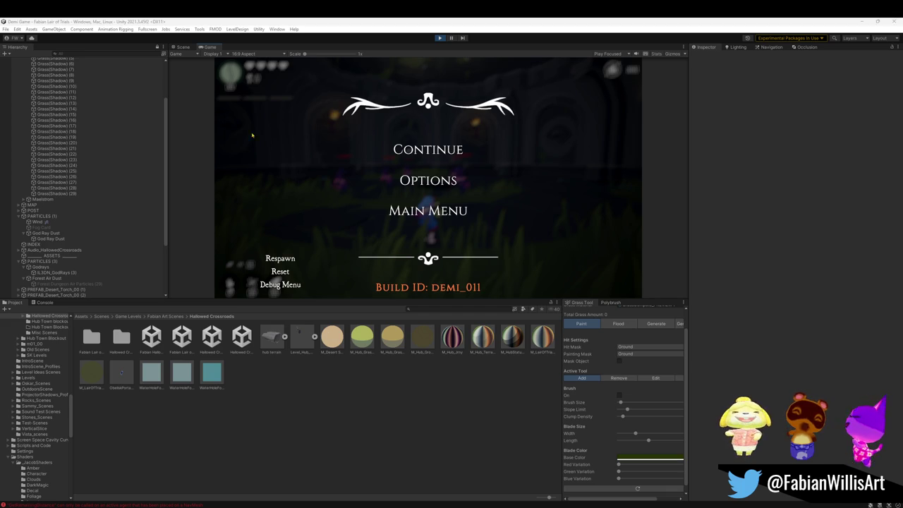
key(Escape)
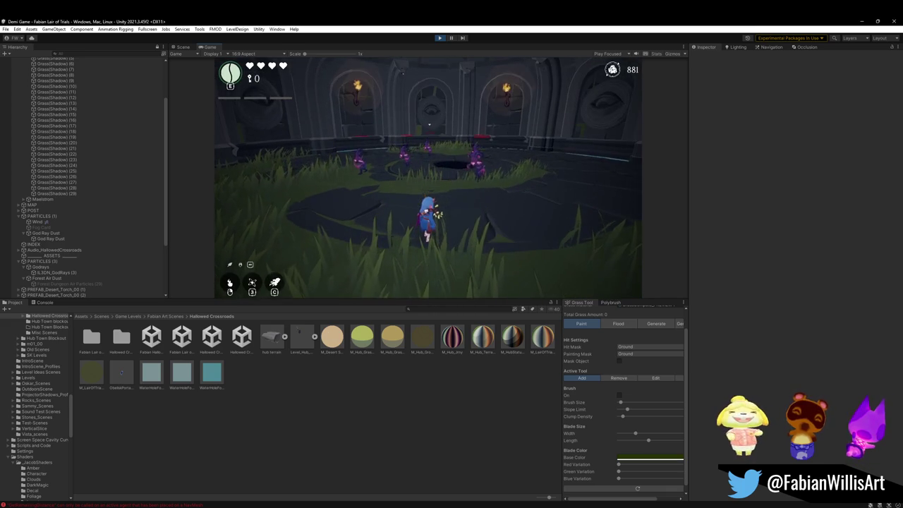
key(Escape)
click(440, 38)
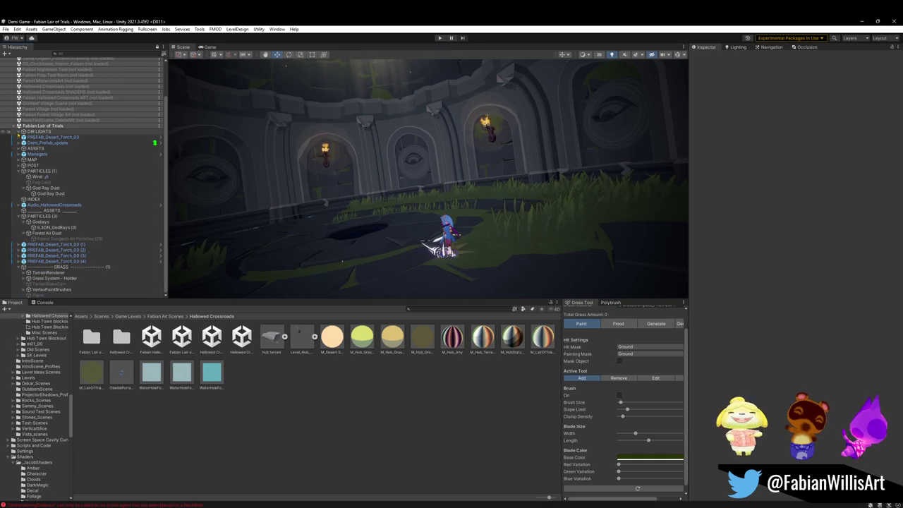
Frame MAP_LairOfTrials, select its Collision.001 child, and show the Navigation bake settings.
click(222, 206)
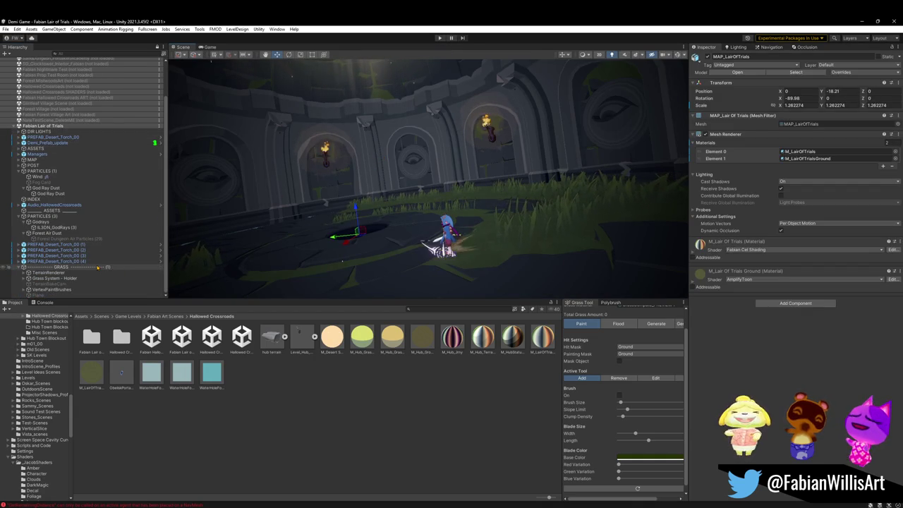
key(f)
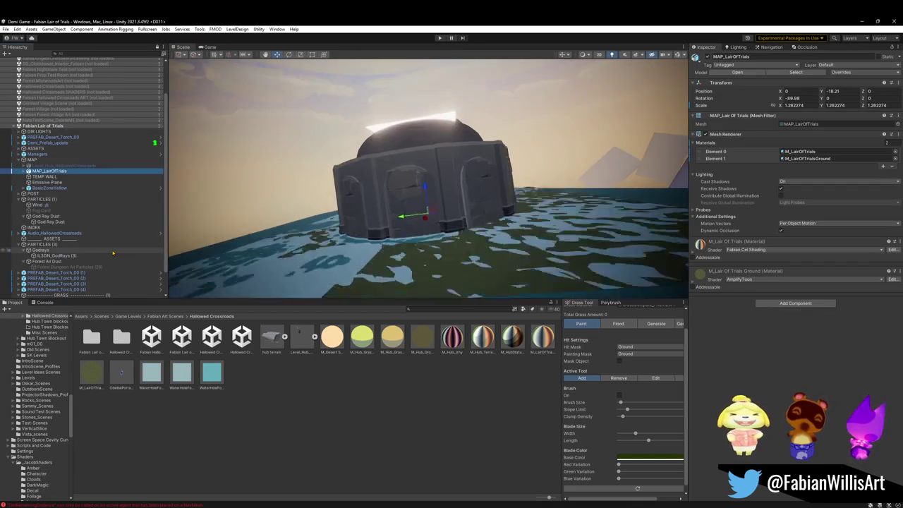
click(28, 171)
click(47, 177)
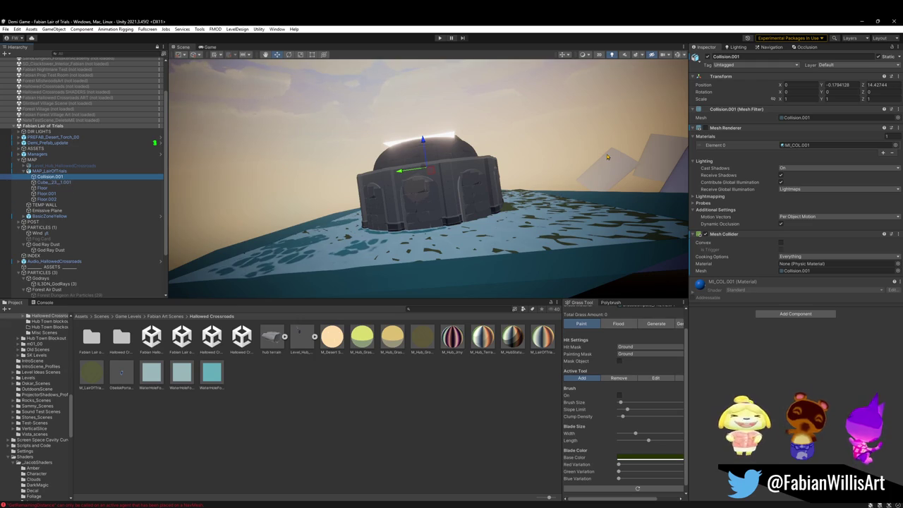
mouse_move(445, 164)
mouse_down()
mouse_move(475, 170)
mouse_move(458, 184)
mouse_up()
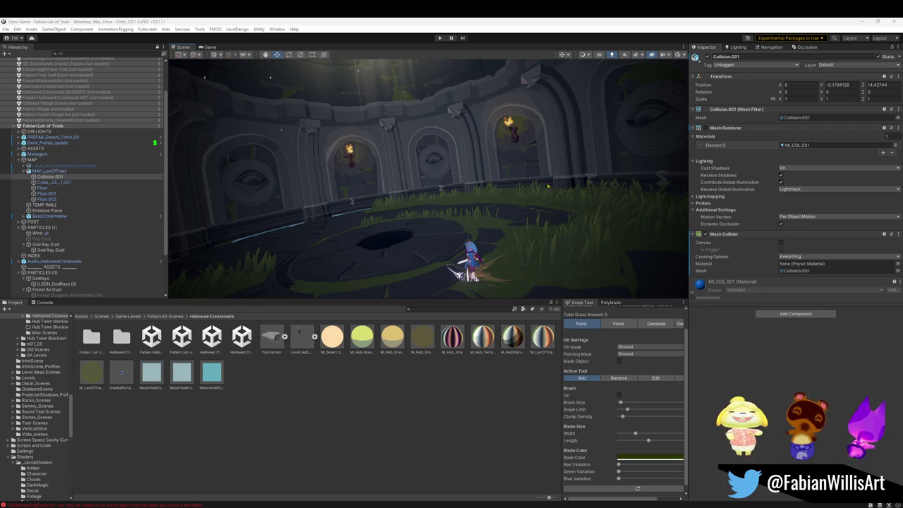
drag(403, 152, 402, 143)
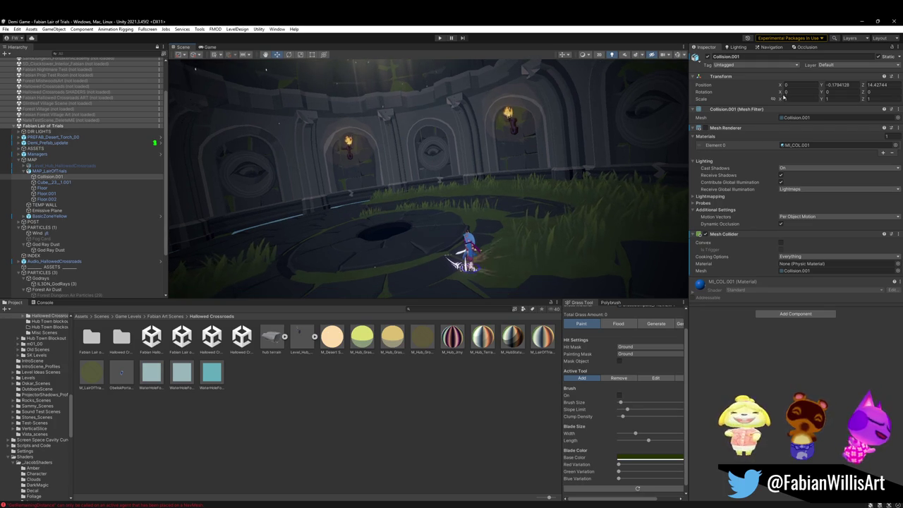
click(770, 46)
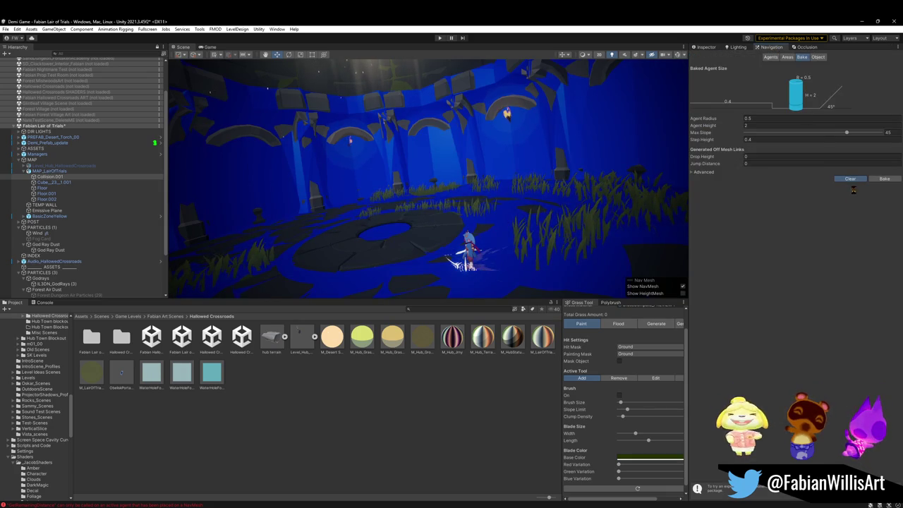
Delete Level_Hub_HallowedCrossroads and check MAP_LairOfTrials' occlusion visualization settings.
click(67, 165)
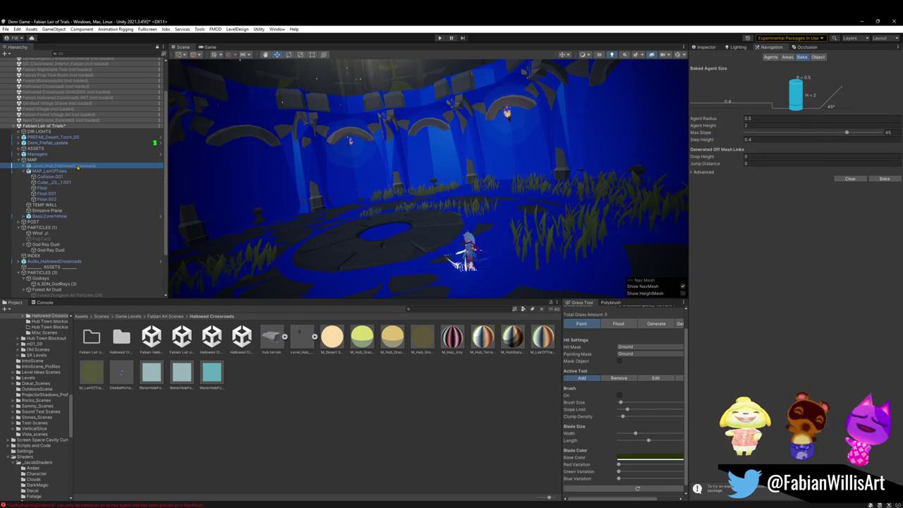
key(Delete)
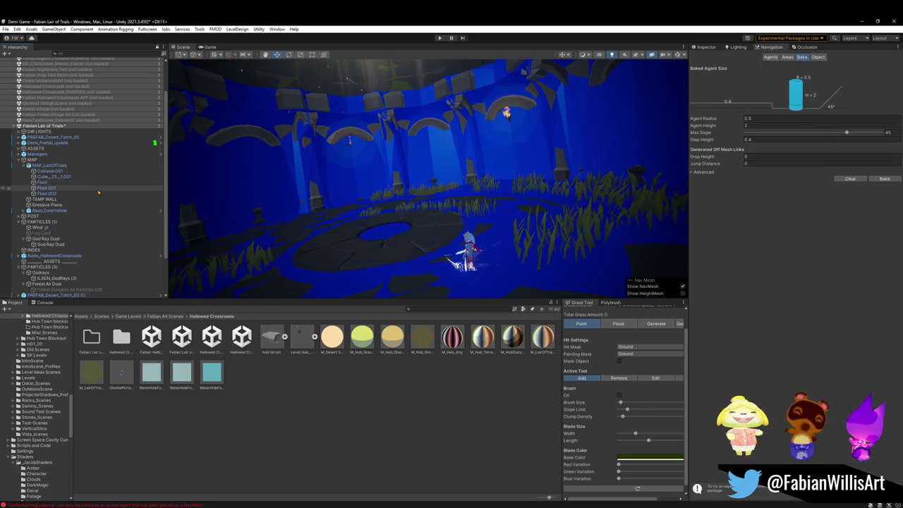
click(58, 167)
click(884, 179)
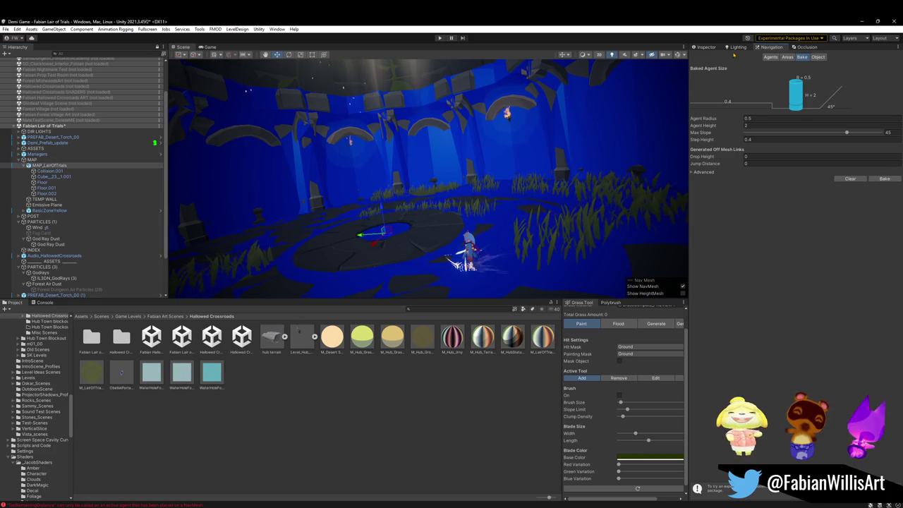
click(805, 47)
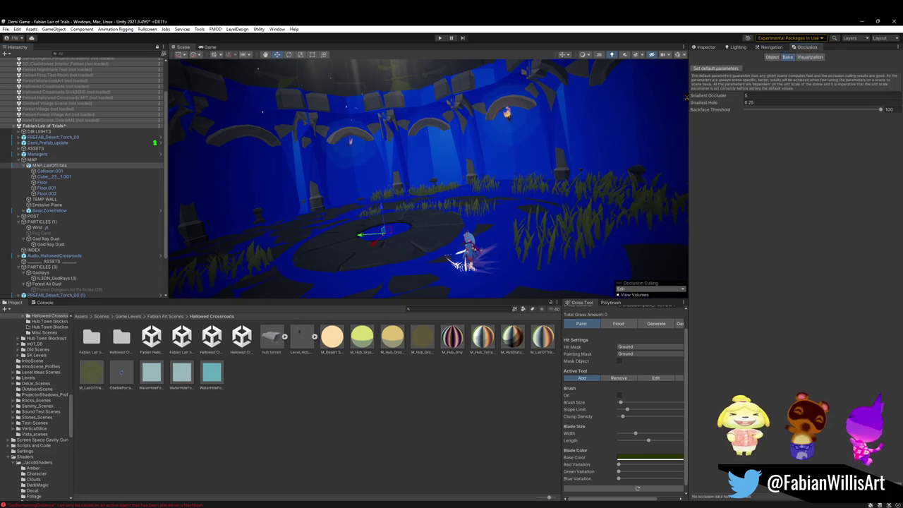
click(810, 56)
click(707, 48)
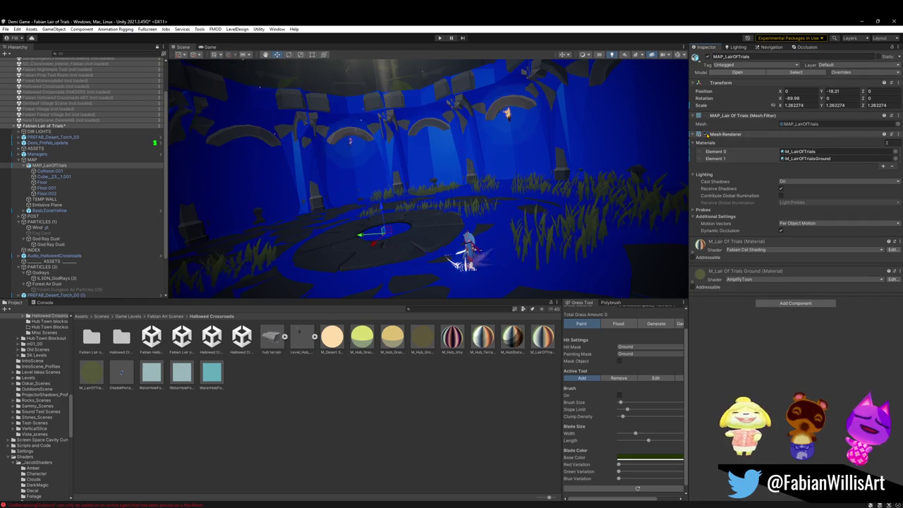
Toggle Static on water hole mesh Cube_23_1.001 and inspect the Floor meshes.
click(60, 176)
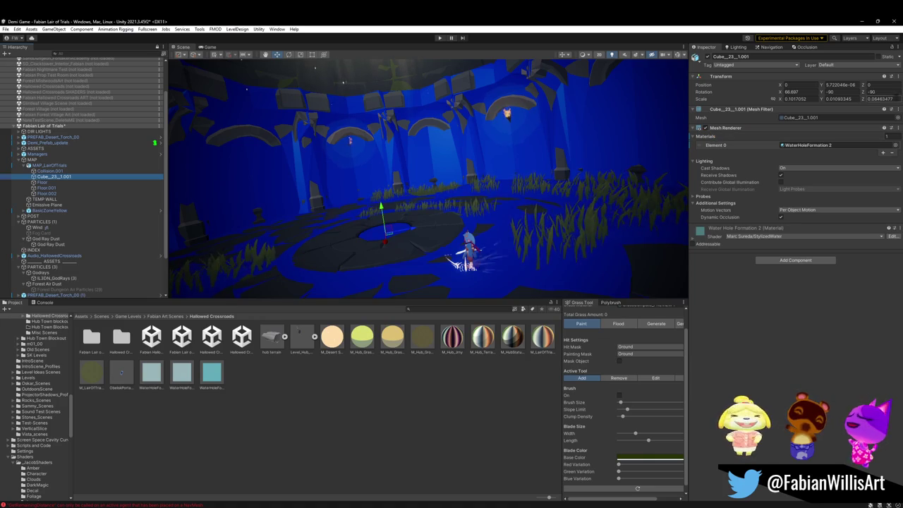
click(878, 56)
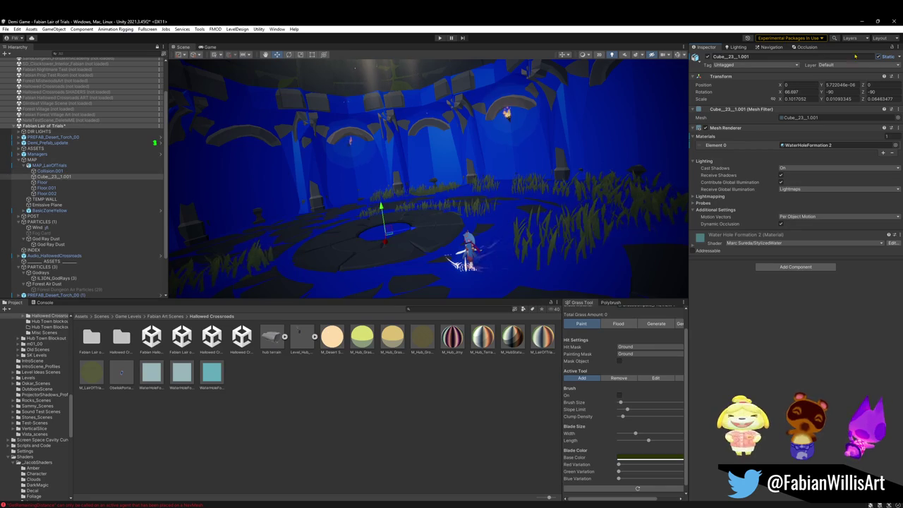
click(880, 63)
click(53, 171)
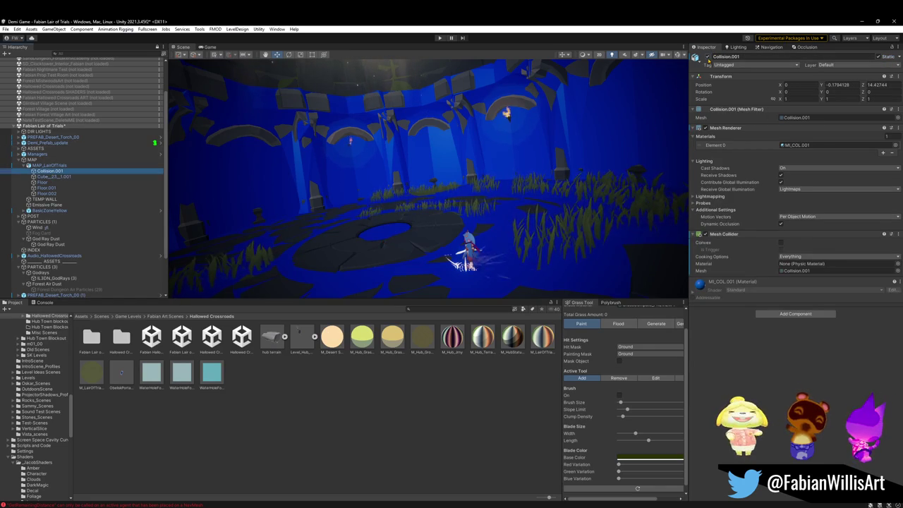
click(56, 176)
click(44, 182)
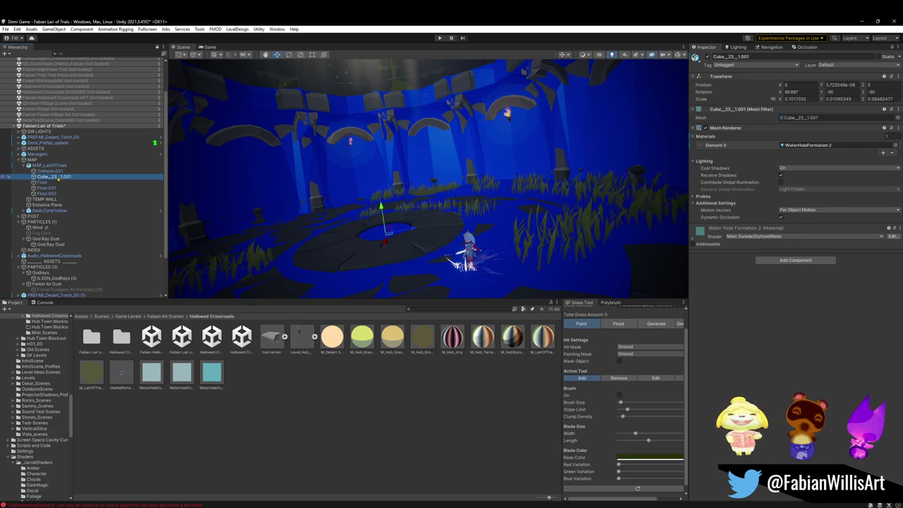
click(56, 187)
click(79, 193)
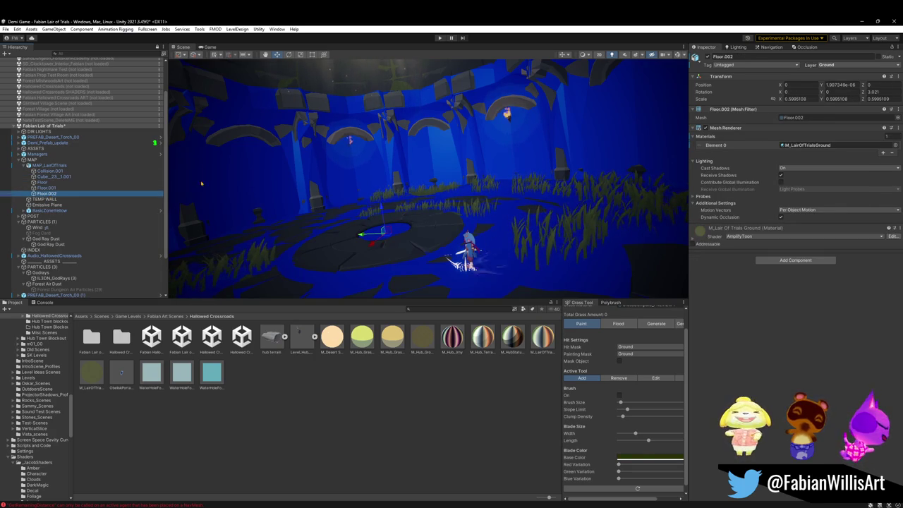
Re-bake the NavMesh, disable Collision.001's Mesh Renderer, and enter Play mode.
click(769, 48)
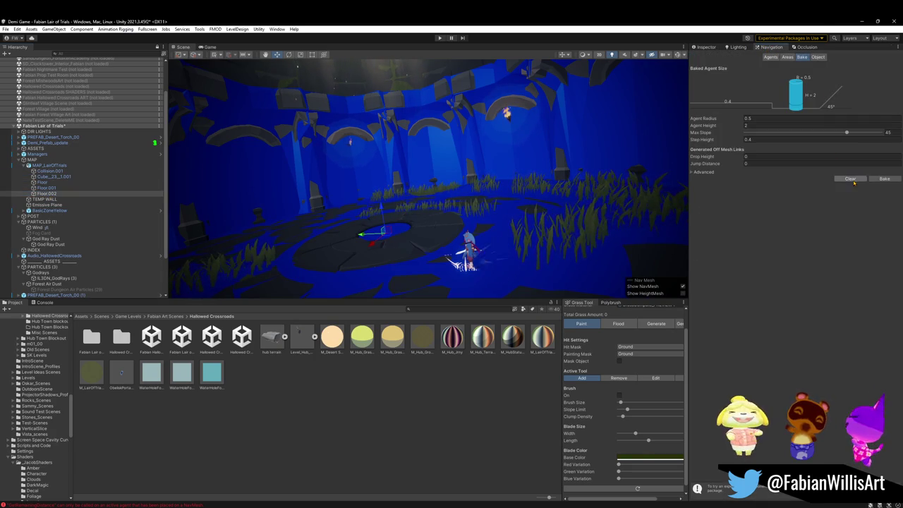
click(883, 179)
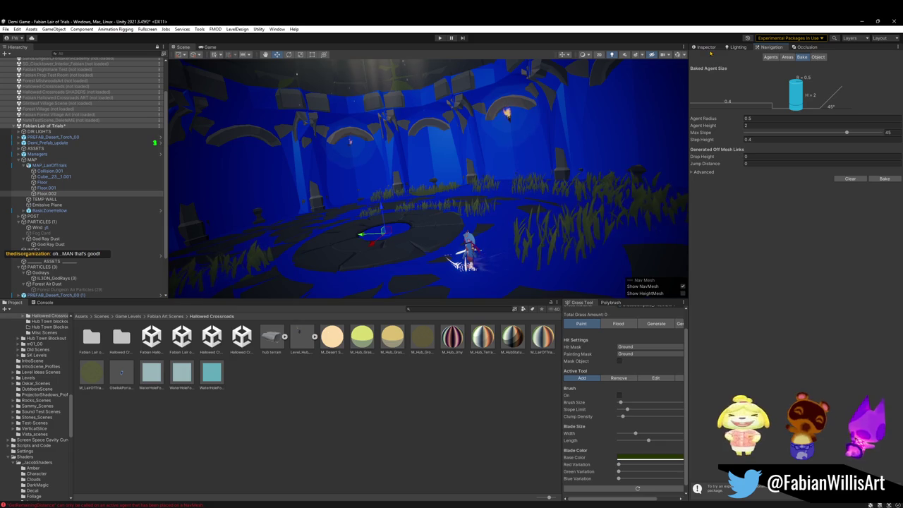
click(53, 171)
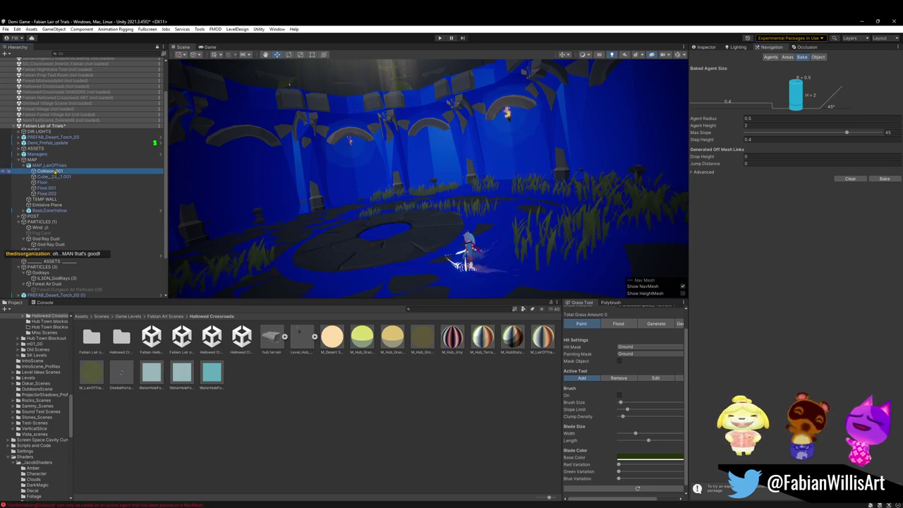
click(705, 46)
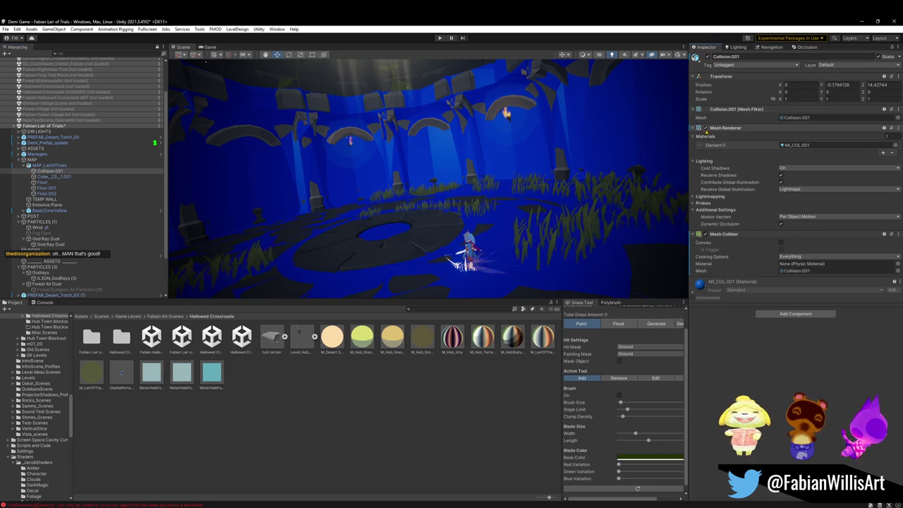
click(705, 127)
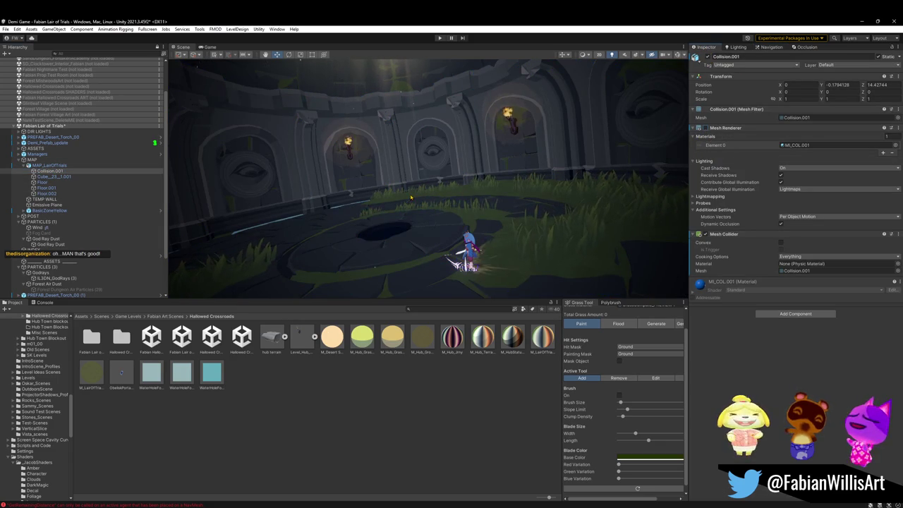
click(440, 39)
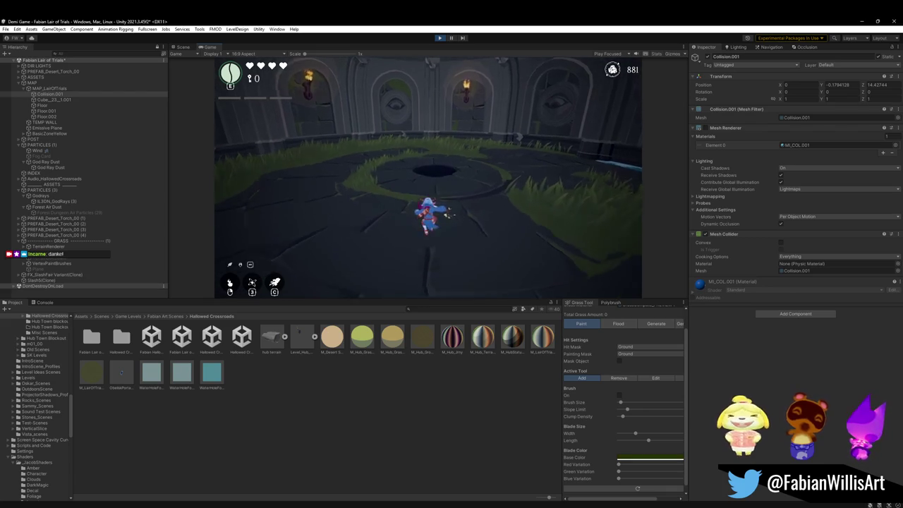
Fill the screen with the game, raise Master Volume in Options > Audio, then reopen pause.
key(F10)
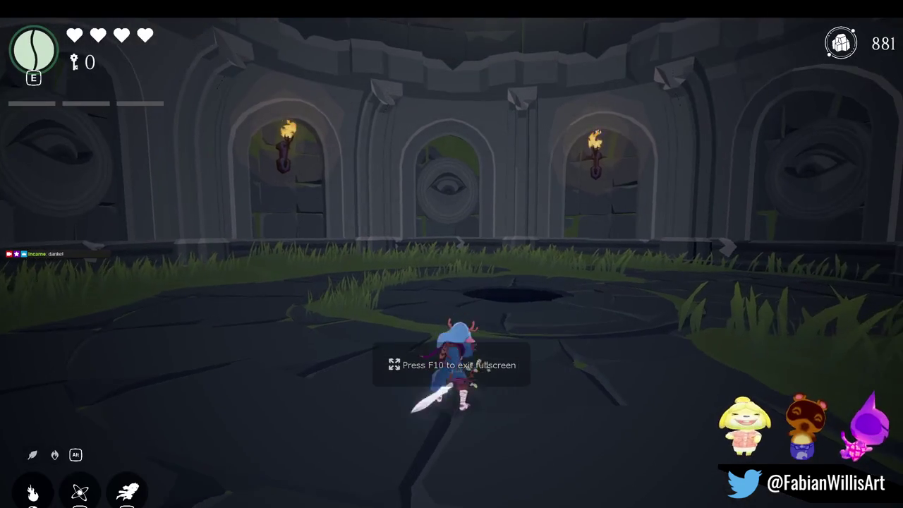
key(Escape)
key(Return)
key(Up)
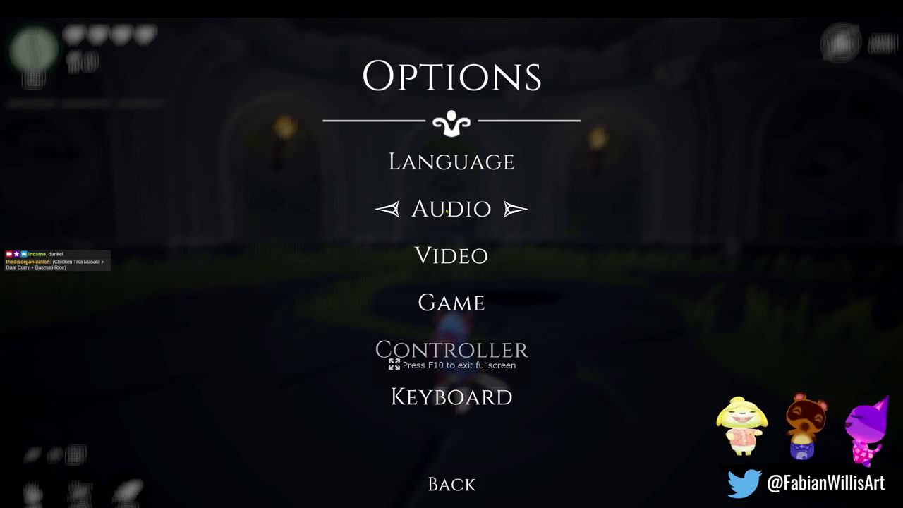
key(Return)
key(Right)
key(Right)
key(Right)
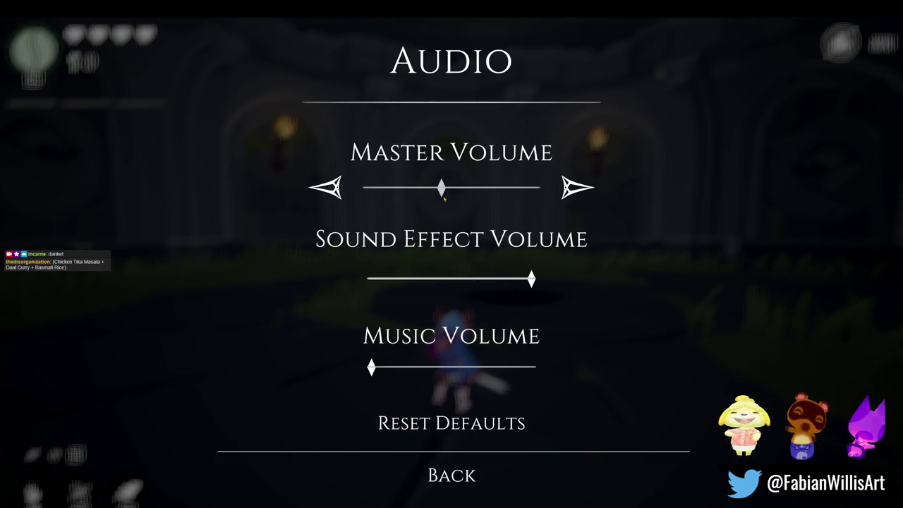
key(Escape)
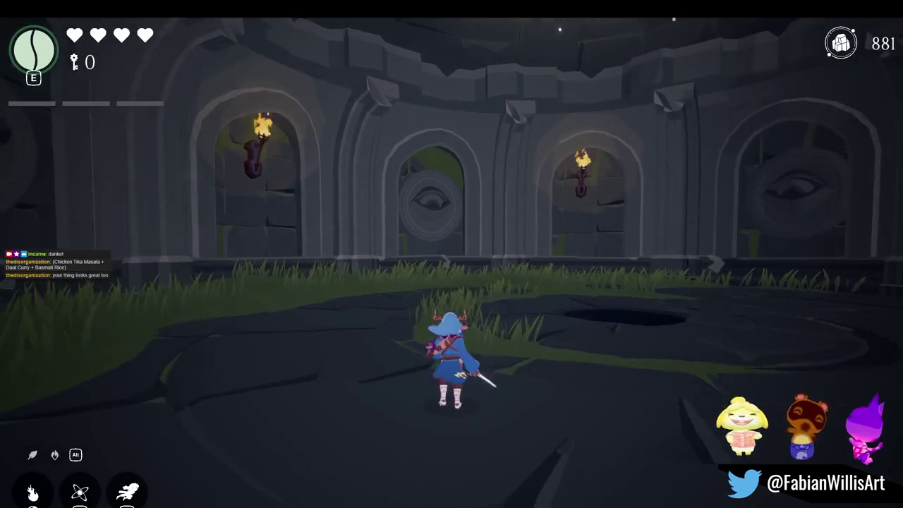
key(Escape)
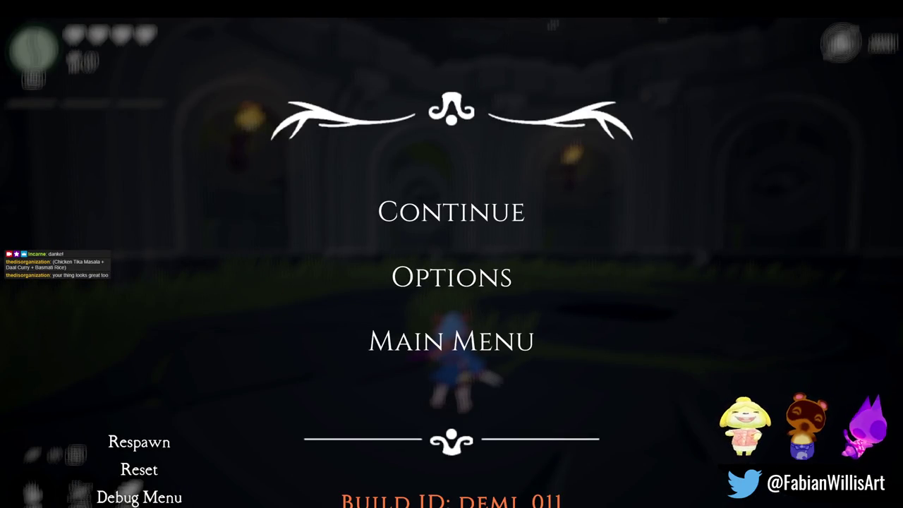
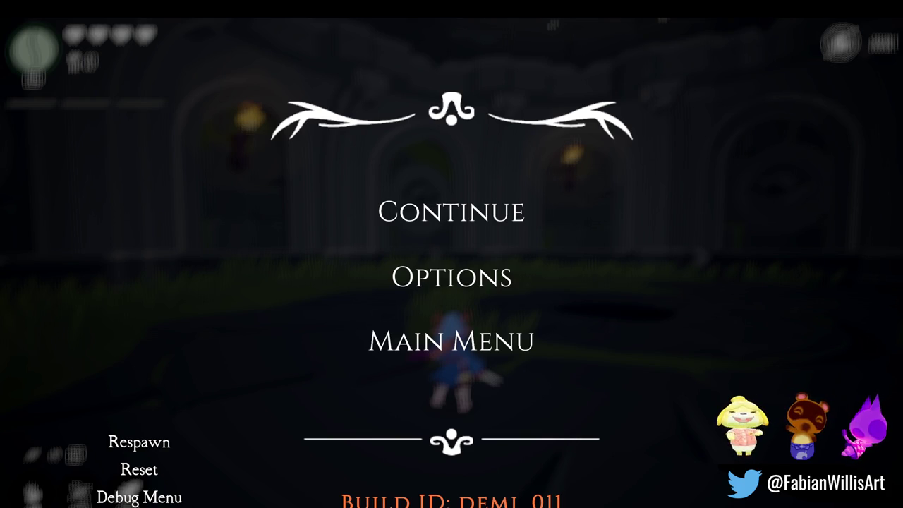
Resume the arena playtest and spawn three Voidling enemies from the debug spawn list.
click(464, 212)
key(F1)
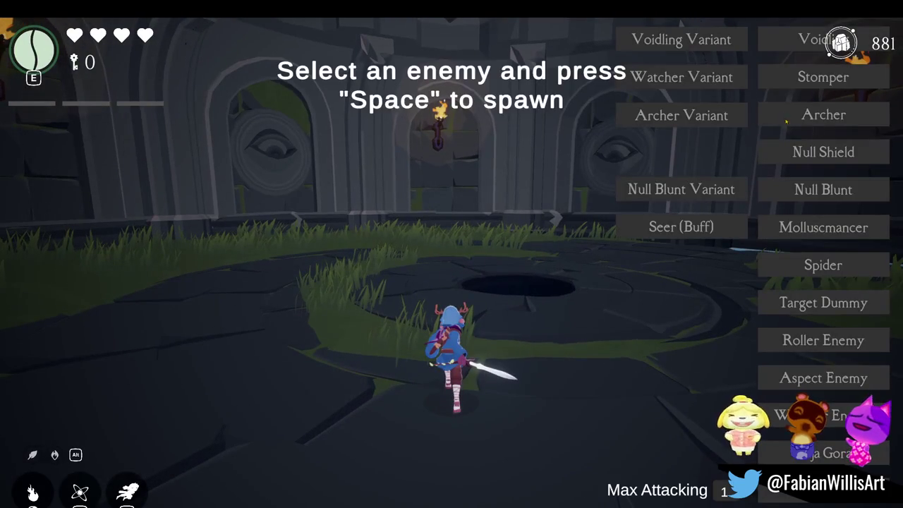
key(space)
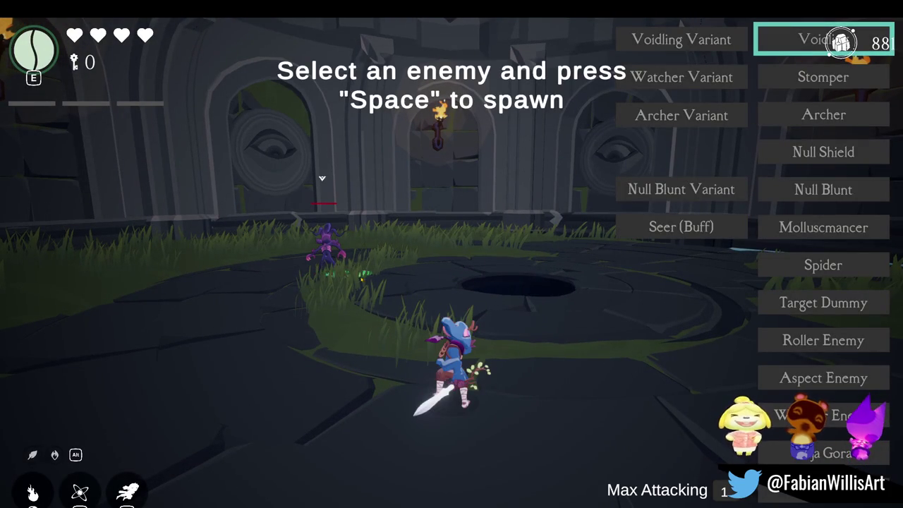
key(space)
key(space)
key(F1)
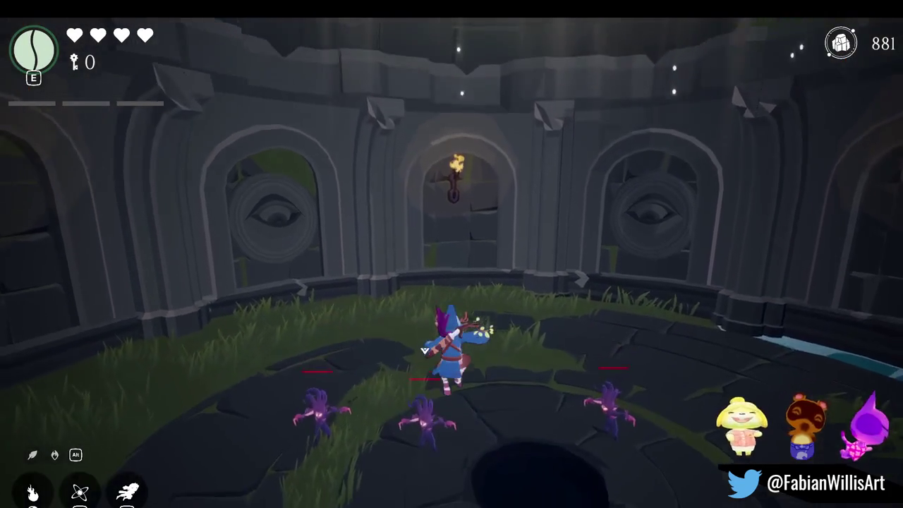
Fight the Voidlings around the central pit with sword slashes.
key(w)
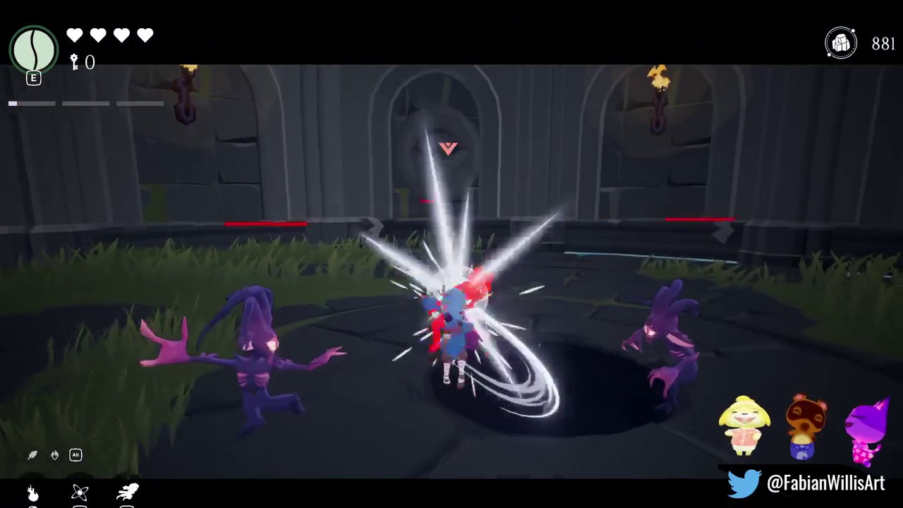
key(w)
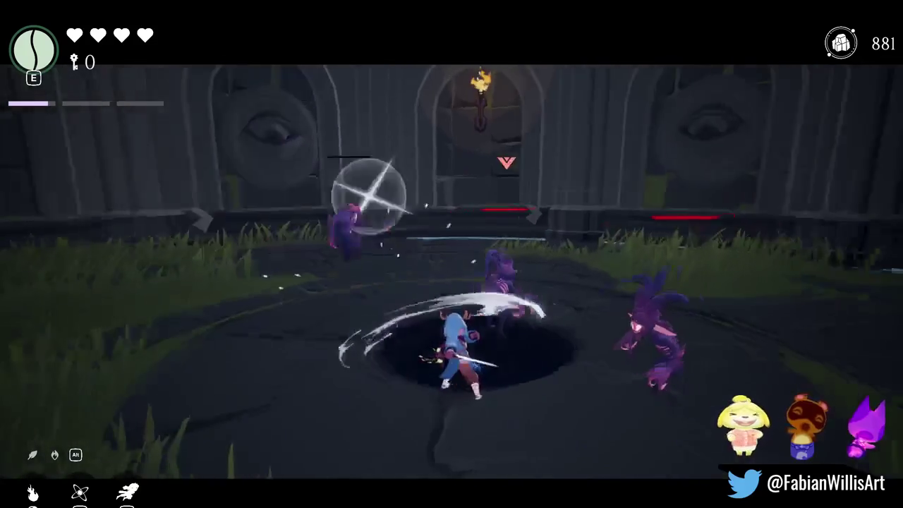
key(w)
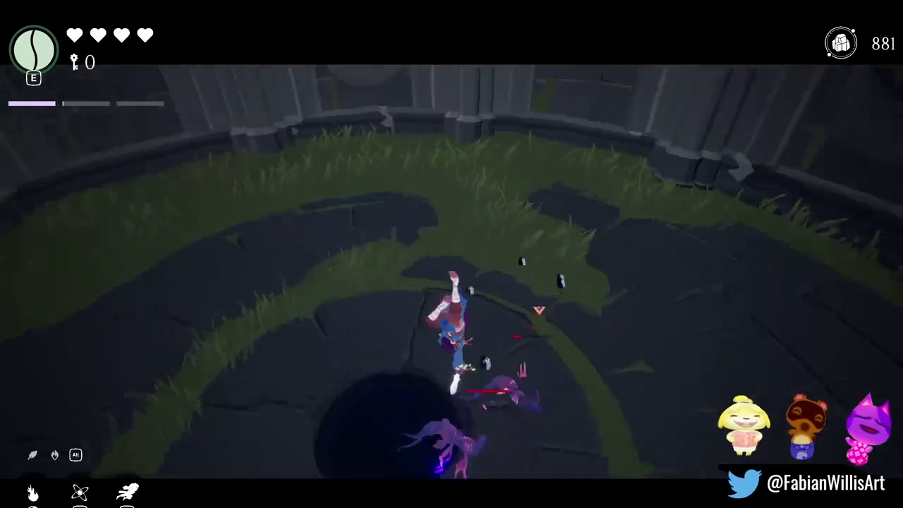
click(451, 282)
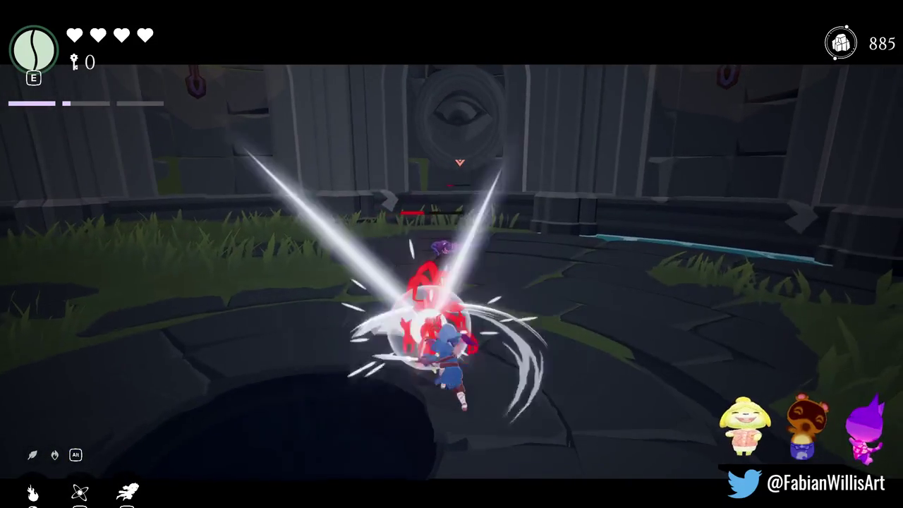
key(w)
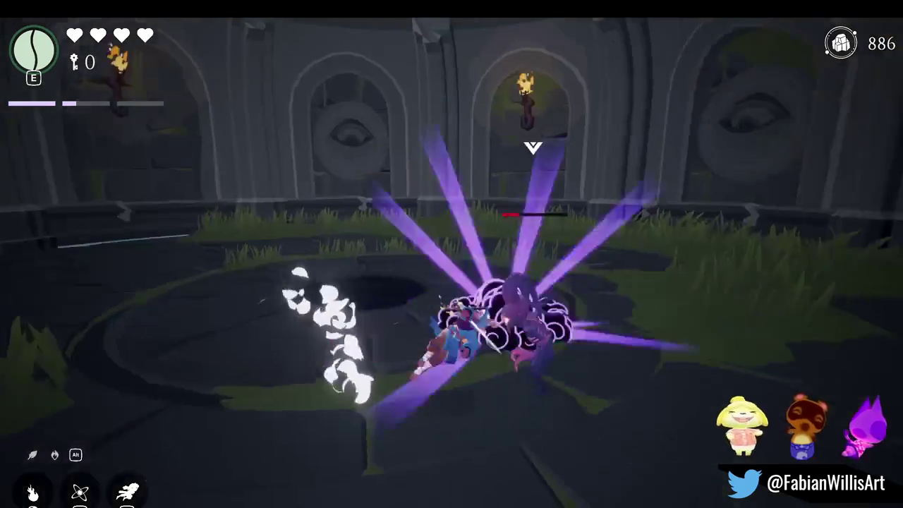
Choose the last enemy type in the spawn list and spawn it into the arena.
key(Tab)
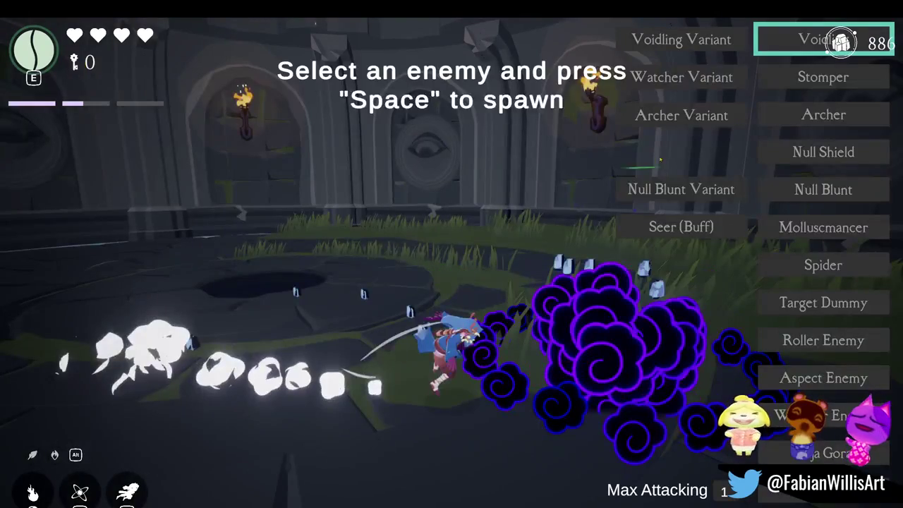
key(Up)
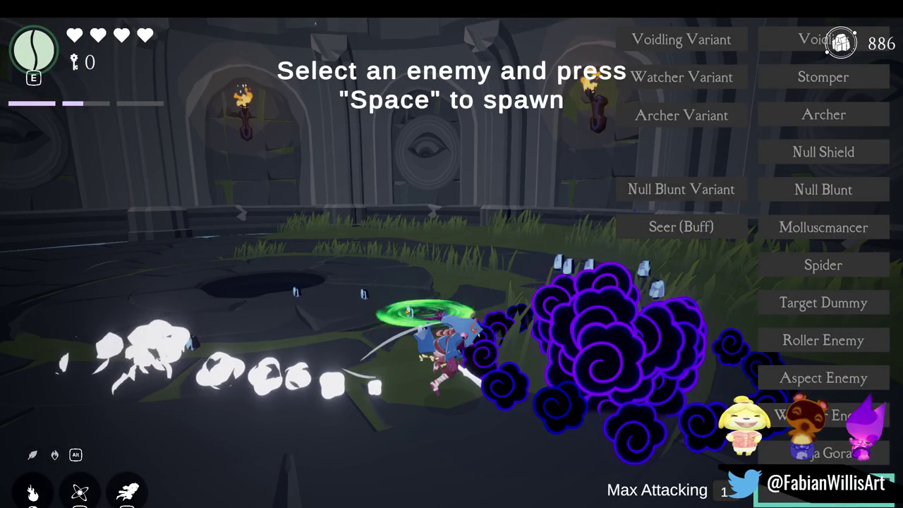
key(space)
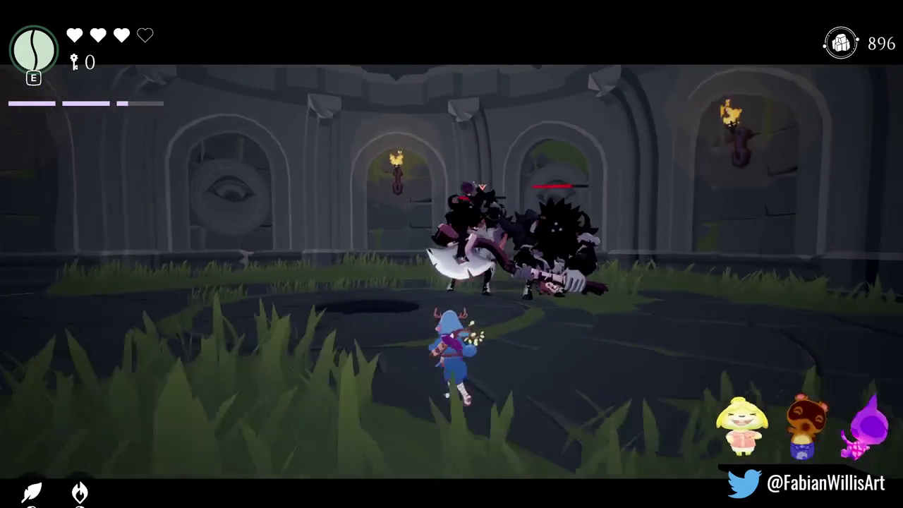
Open the Charms loadout, now showing Wind as the only equipped Void Rite.
key(Tab)
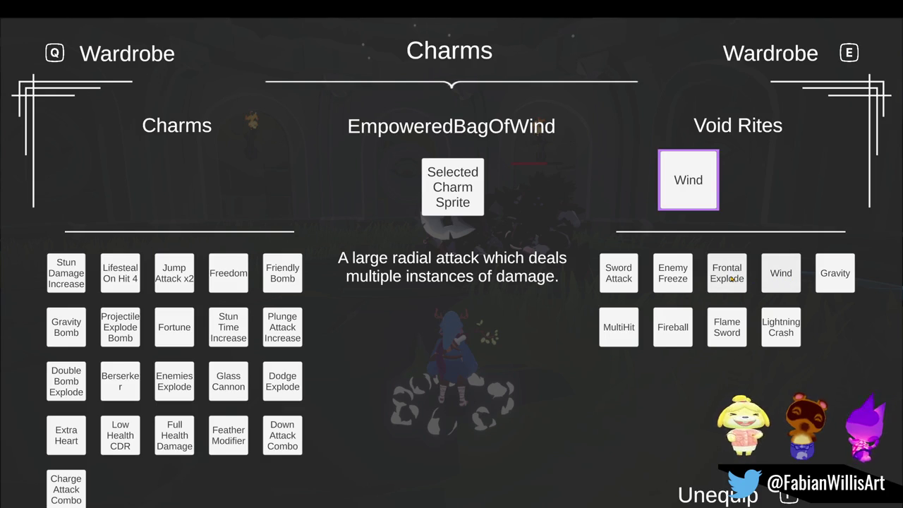
Equip Frontal Explode as a Void Rite beside Wind and return to gameplay.
click(732, 280)
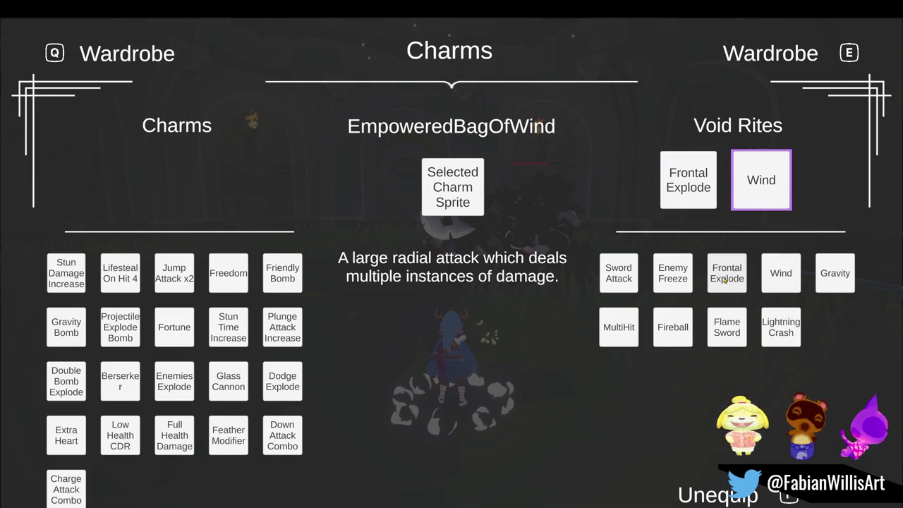
key(Escape)
click(724, 279)
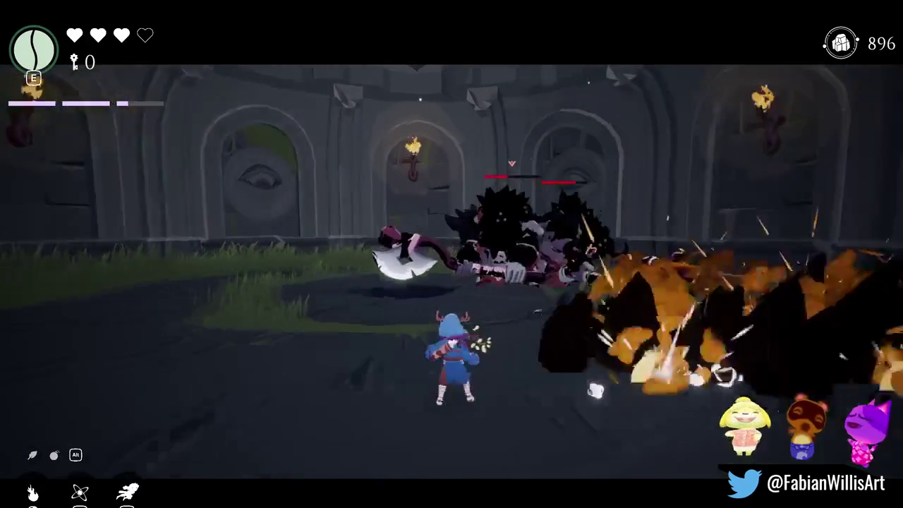
Blast the enemies with the new ability, then pick Null Blunt Variant in the spawn list.
key(w)
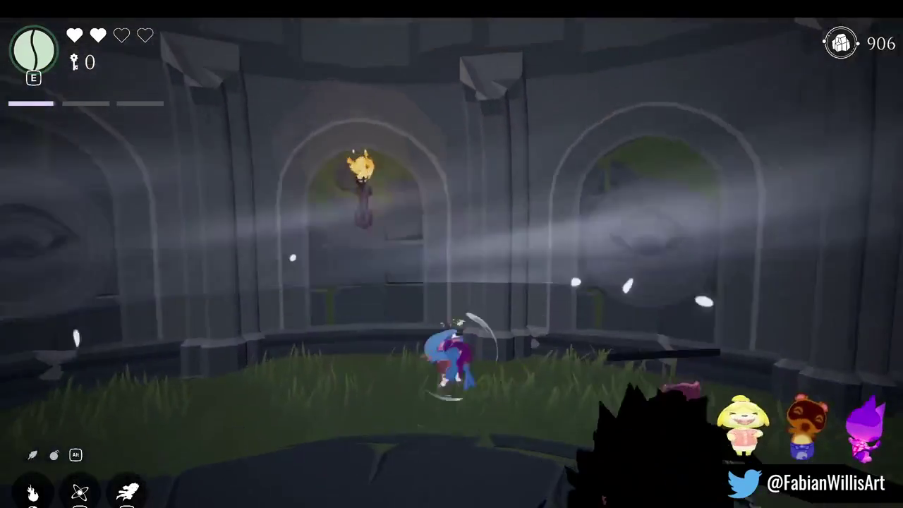
key(F1)
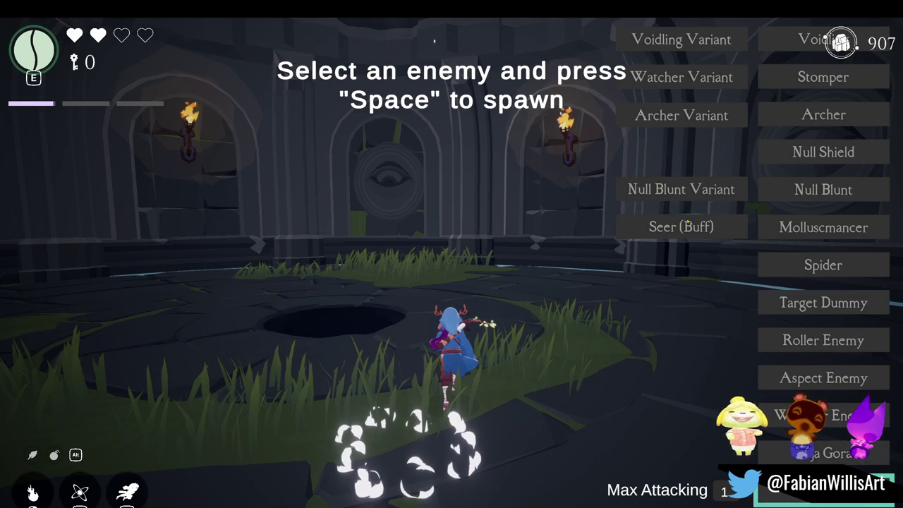
key(Up)
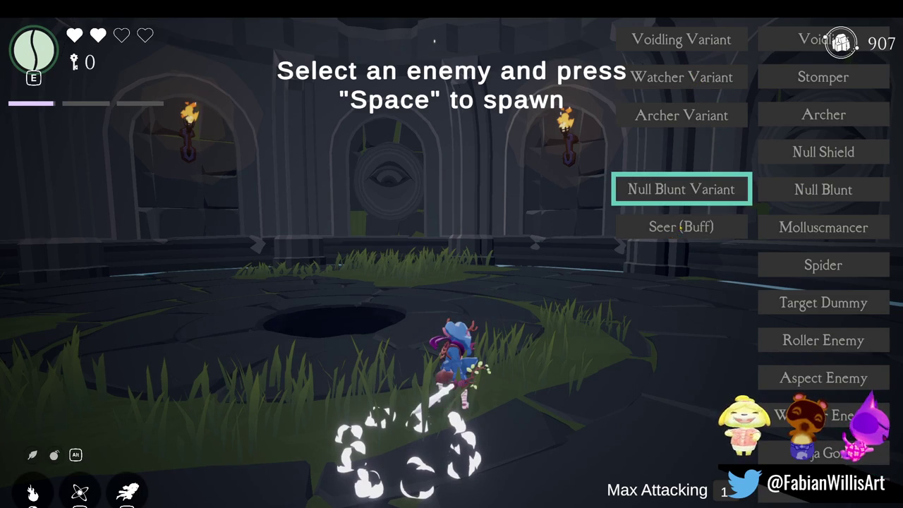
Spawn a Null Blunt Variant and defeat it with a sword combo.
key(space)
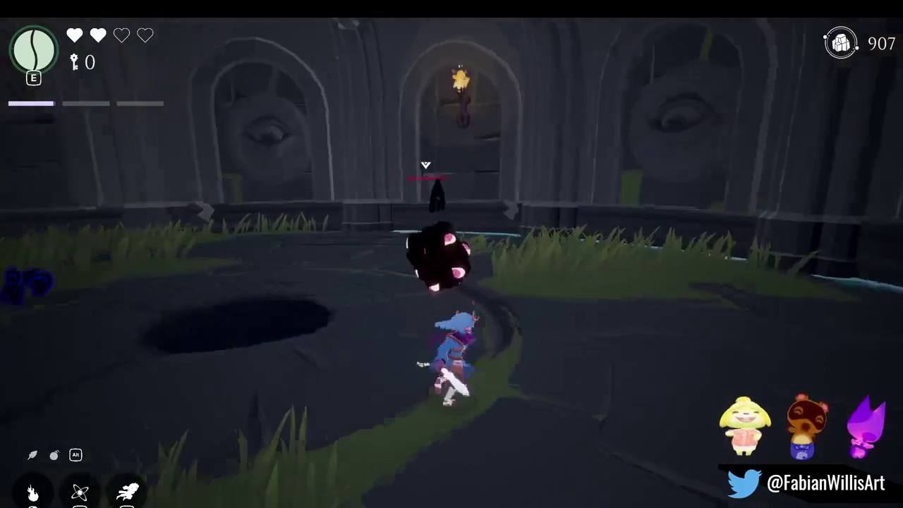
key(space)
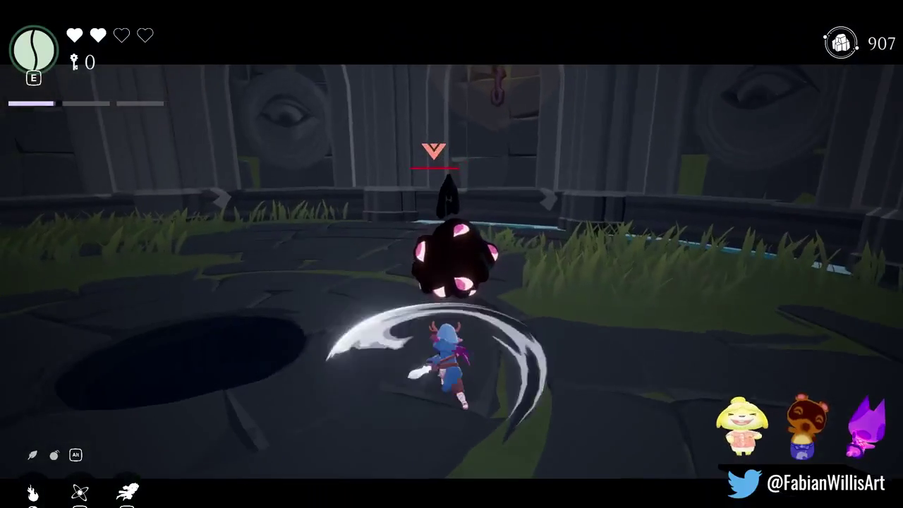
key(space)
key(space)
key(space)
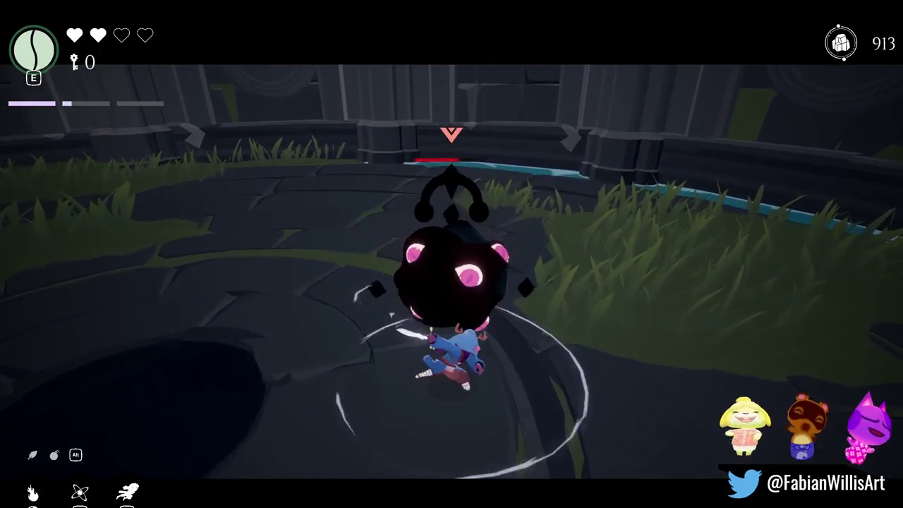
key(space)
key(space)
key(space)
key(space)
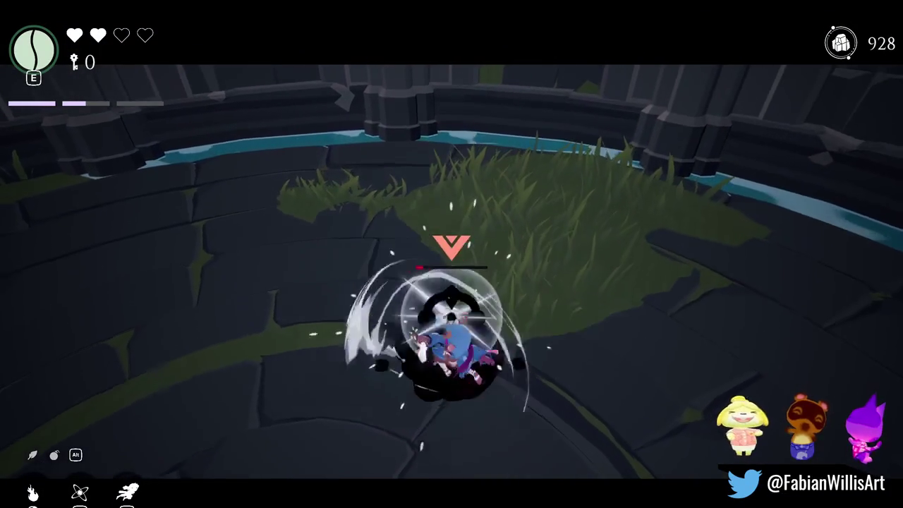
key(space)
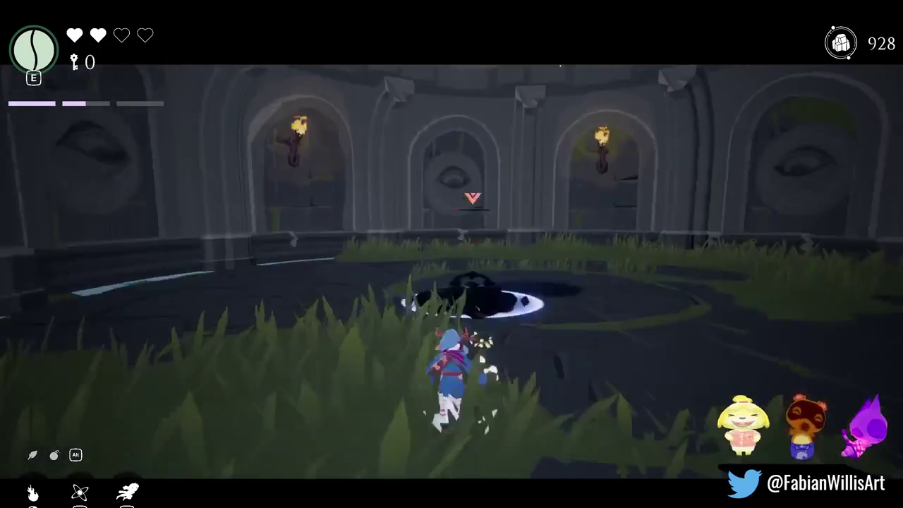
key(space)
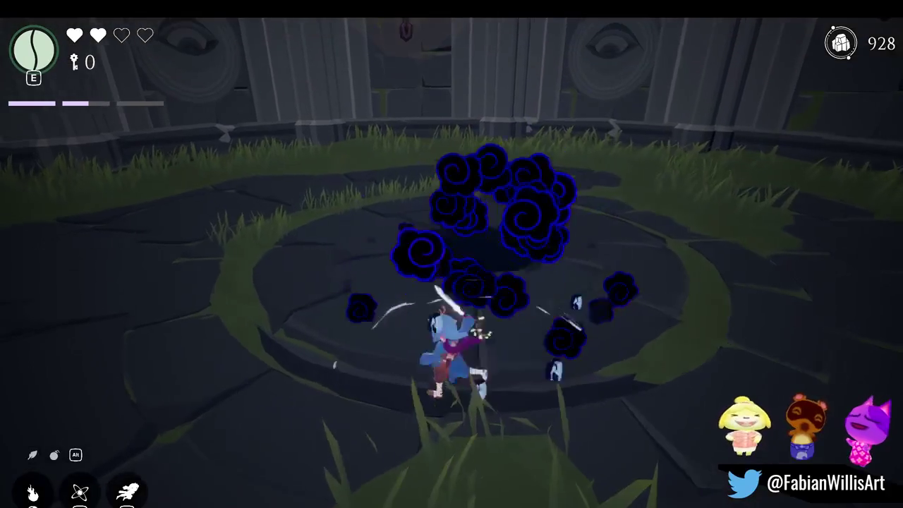
Spawn a Spider enemy beside the character, then bring up the Charms screen.
key(Tab)
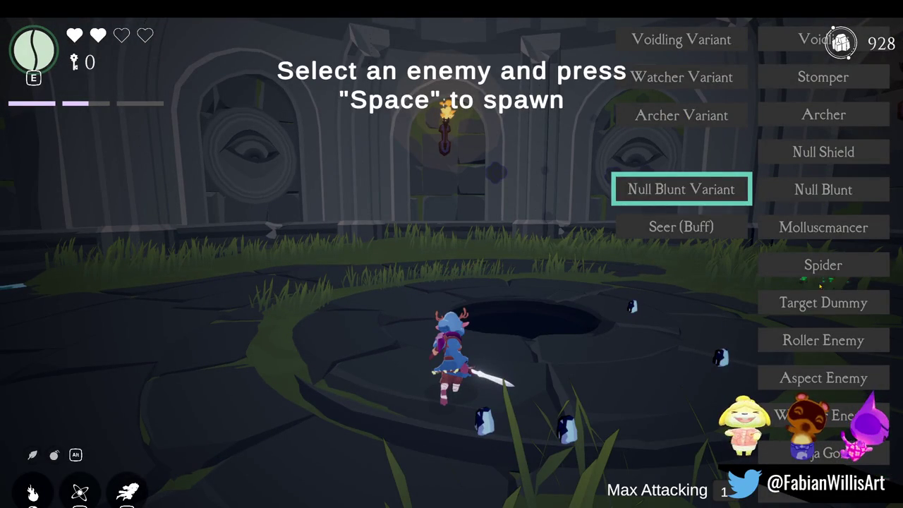
key(space)
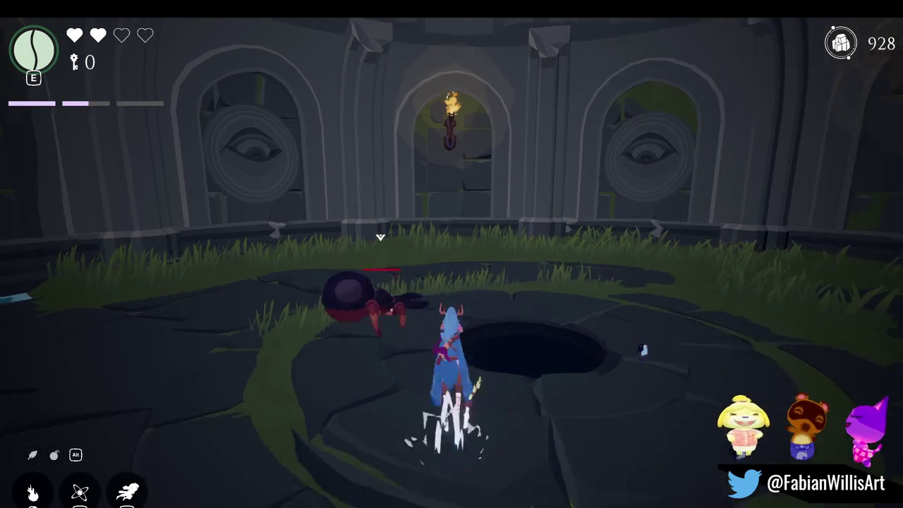
key(s)
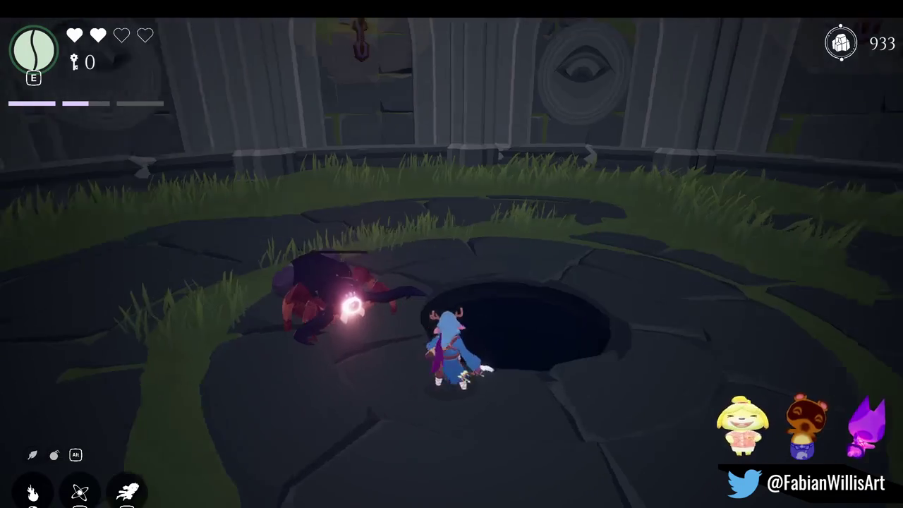
key(Tab)
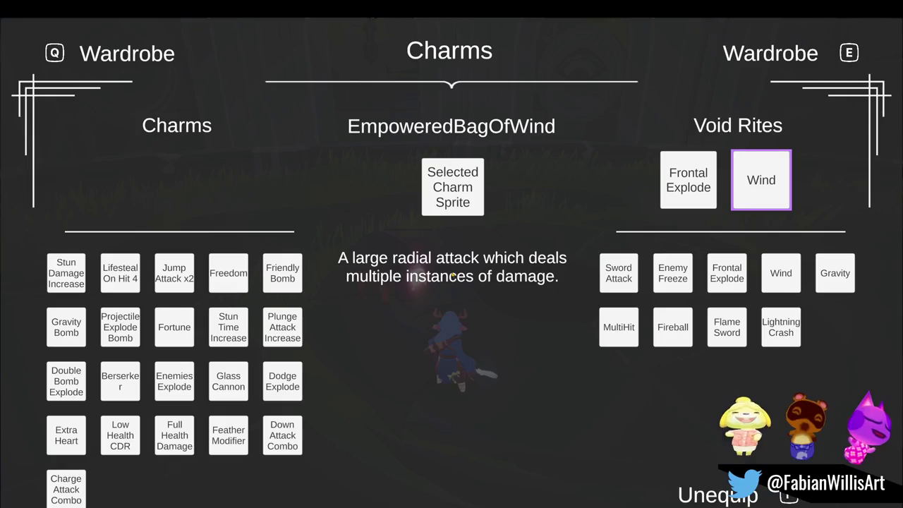
Leave Charms, spawn and fight two more enemies until the counter hits 960, then pause.
key(Tab)
key(F1)
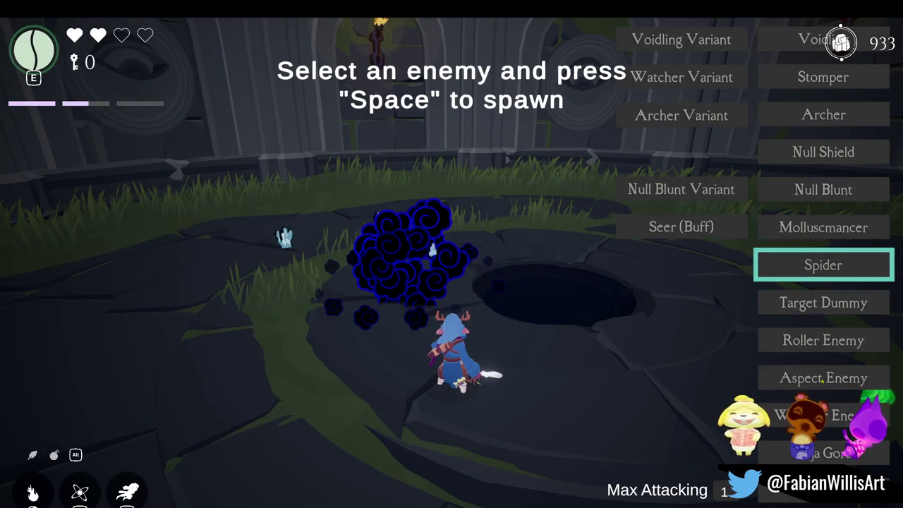
key(space)
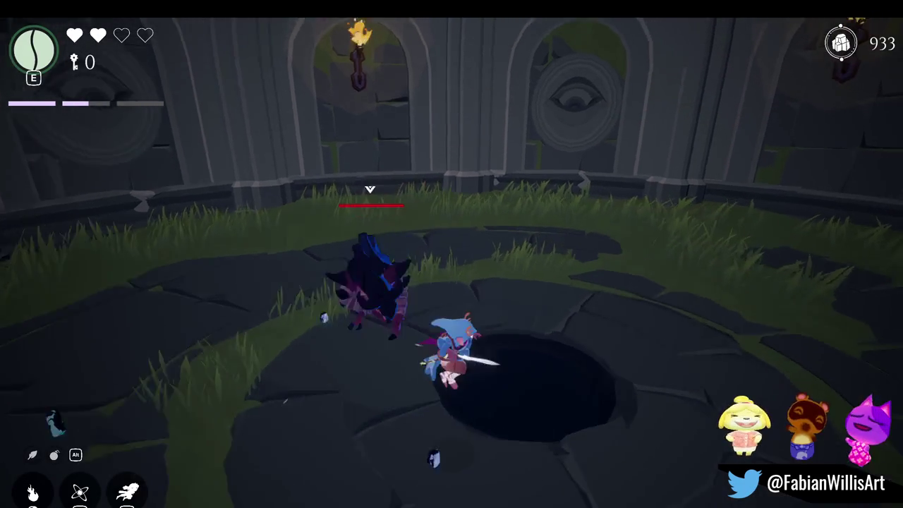
key(w)
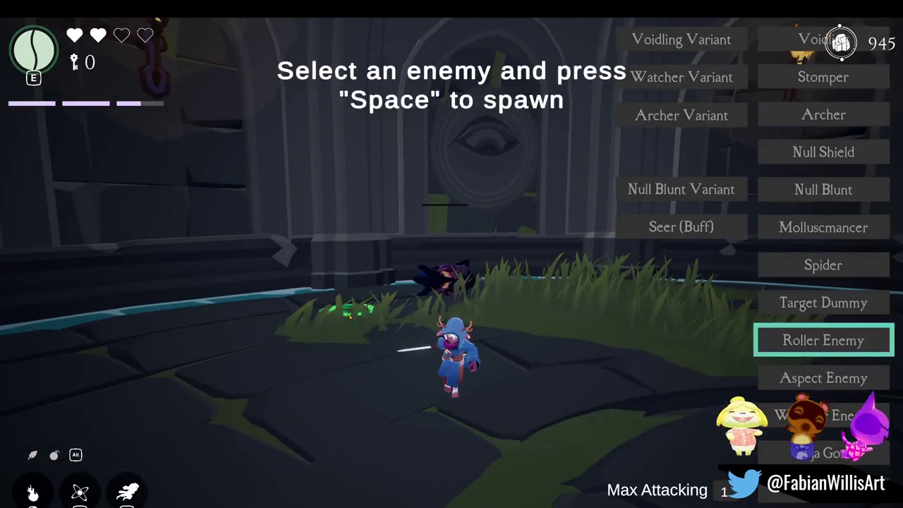
key(space)
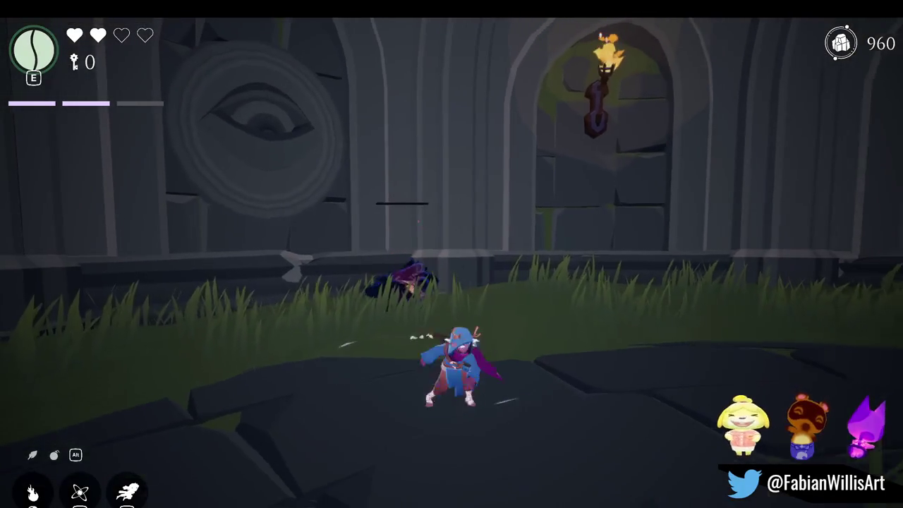
key(Escape)
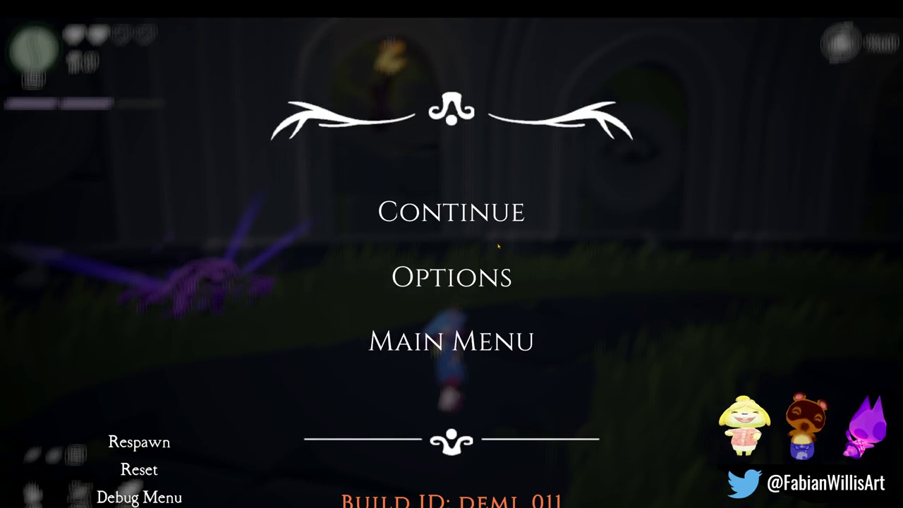
Resume play, run around the pit, and spawn a Null Shield enemy.
key(Escape)
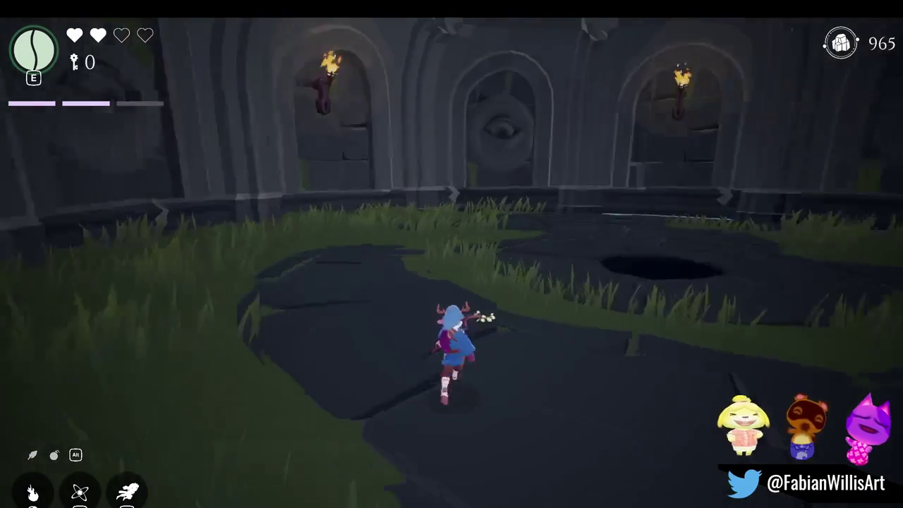
key(w)
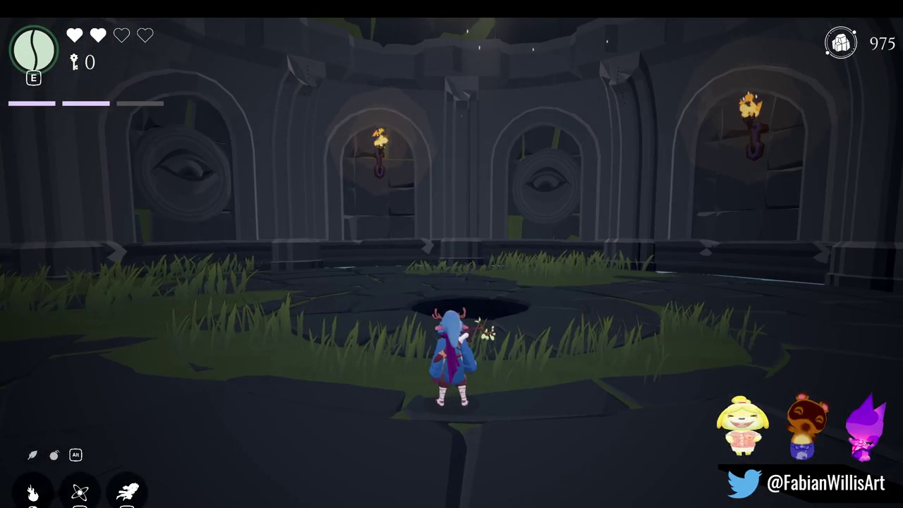
key(a)
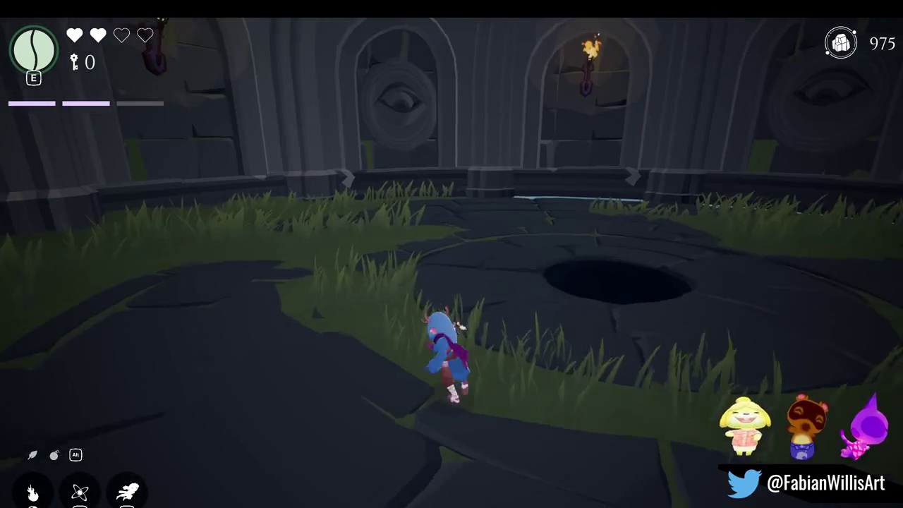
key(F1)
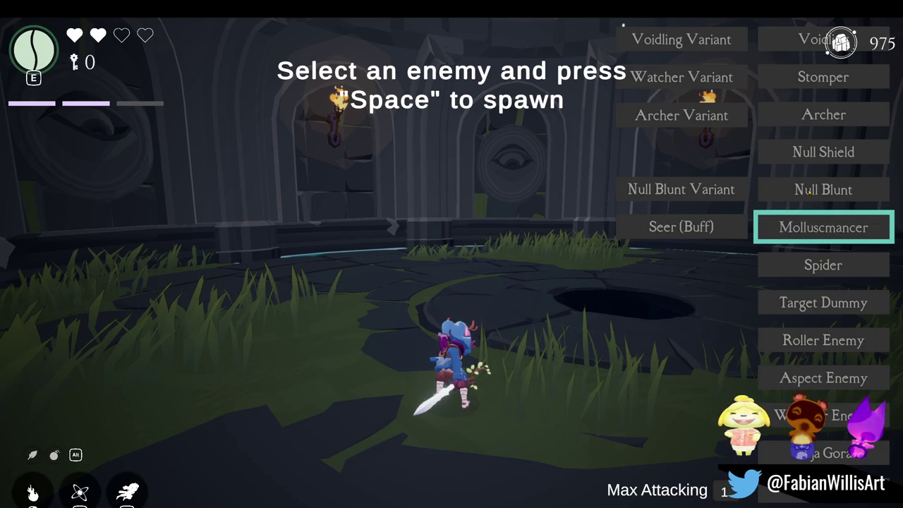
key(space)
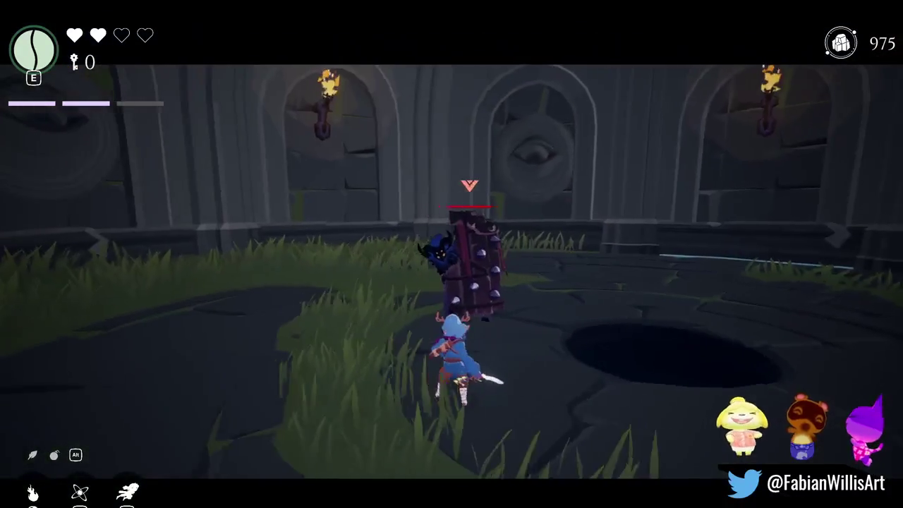
Defeat the Null Shield with slashes, dashes and the healing wind ability.
key(e)
key(e)
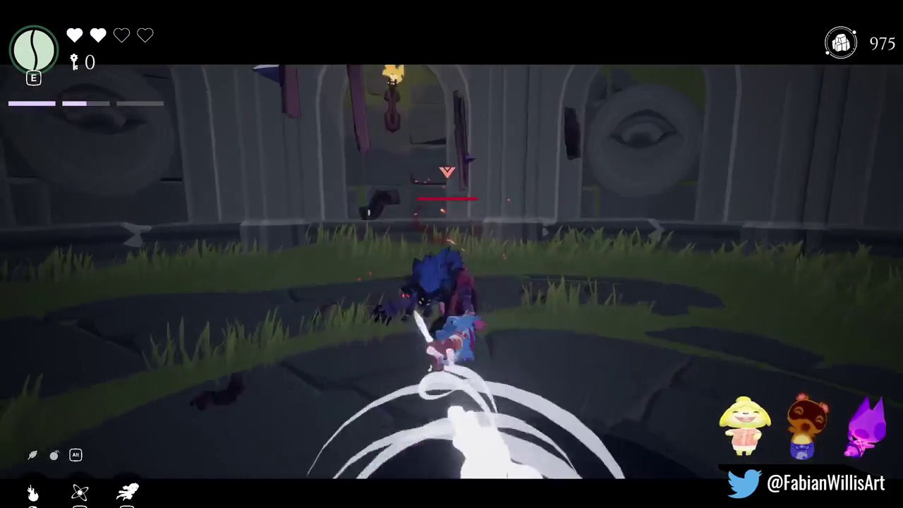
key(e)
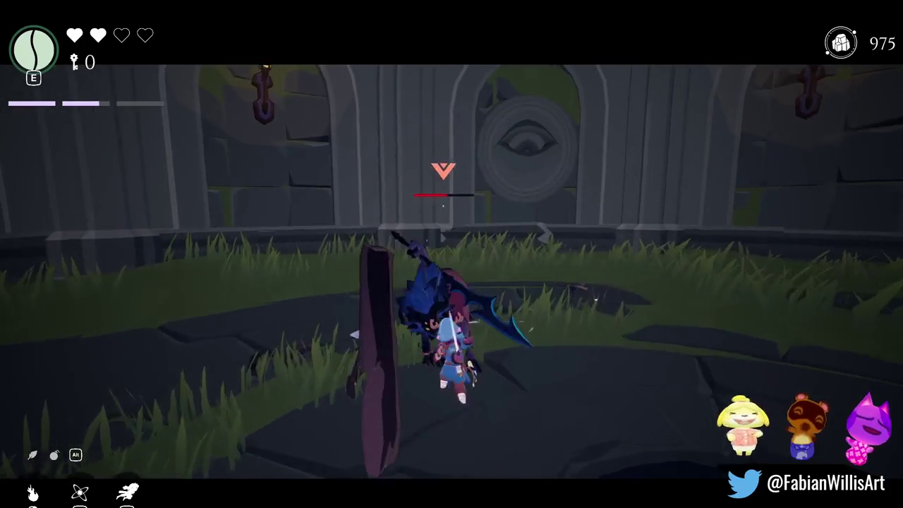
key(e)
key(e)
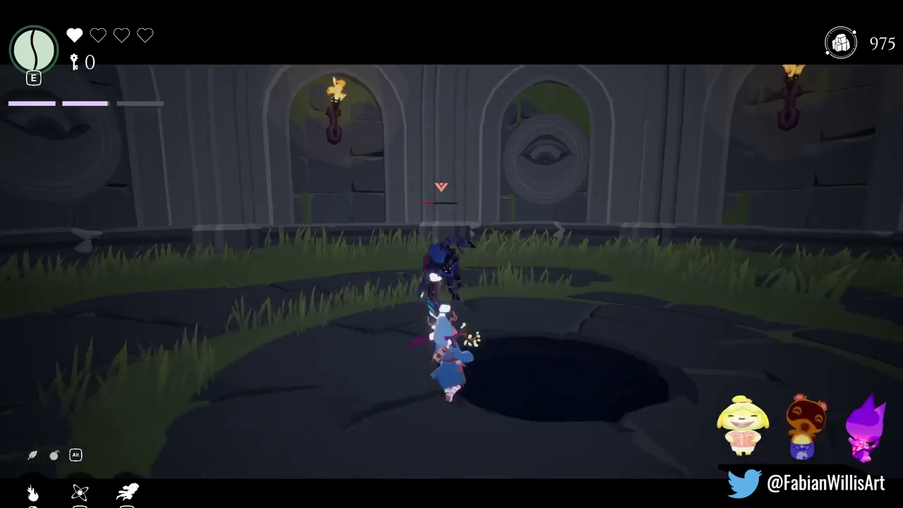
key(space)
key(e)
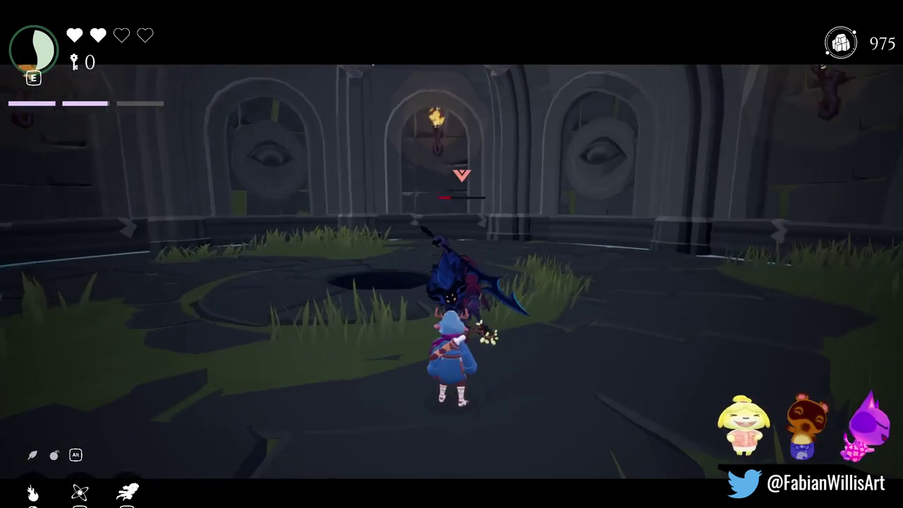
key(s)
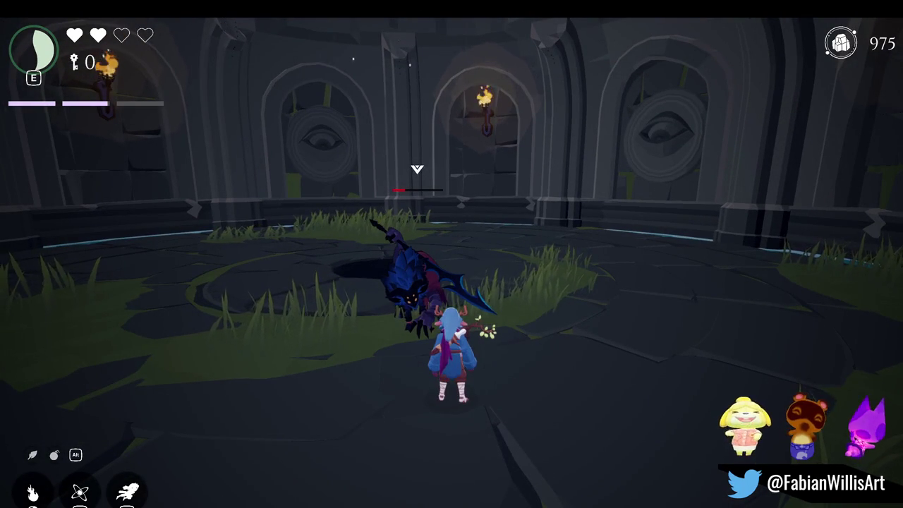
key(space)
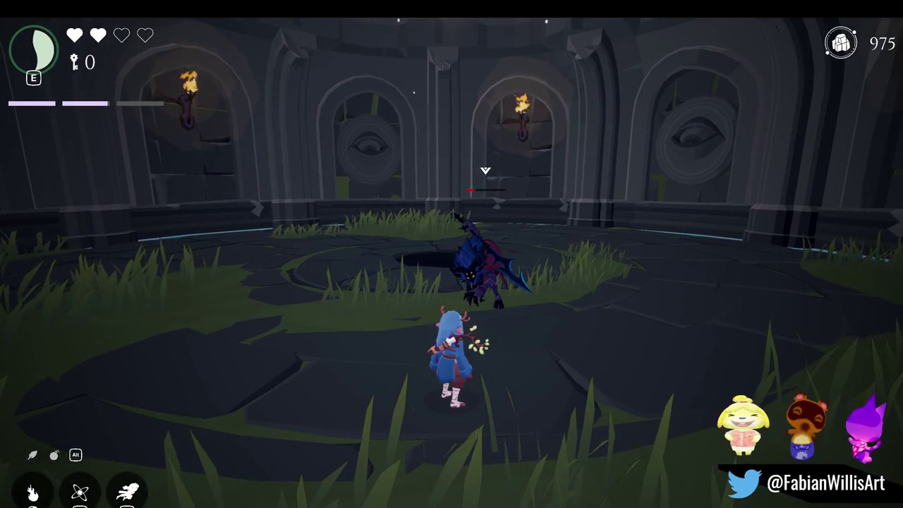
key(e)
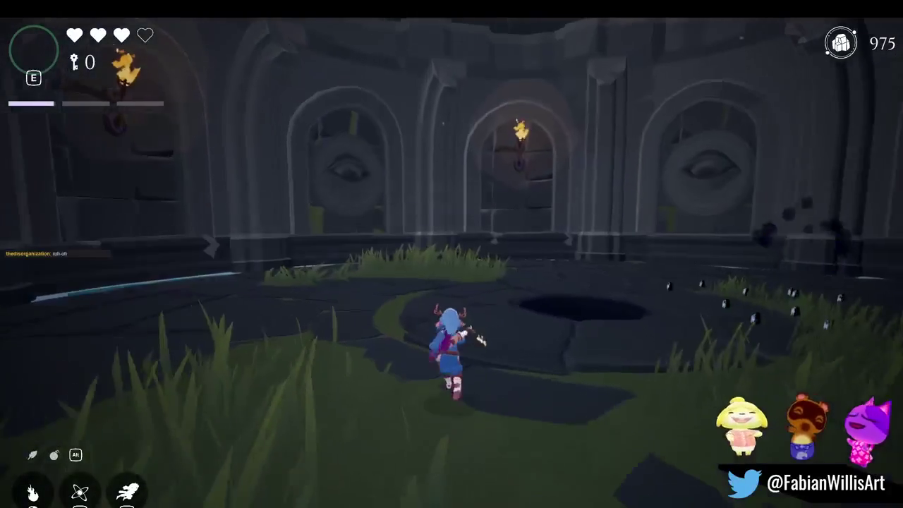
Spawn a second Null Shield in front of the character, fight it, then pause the game.
key(w)
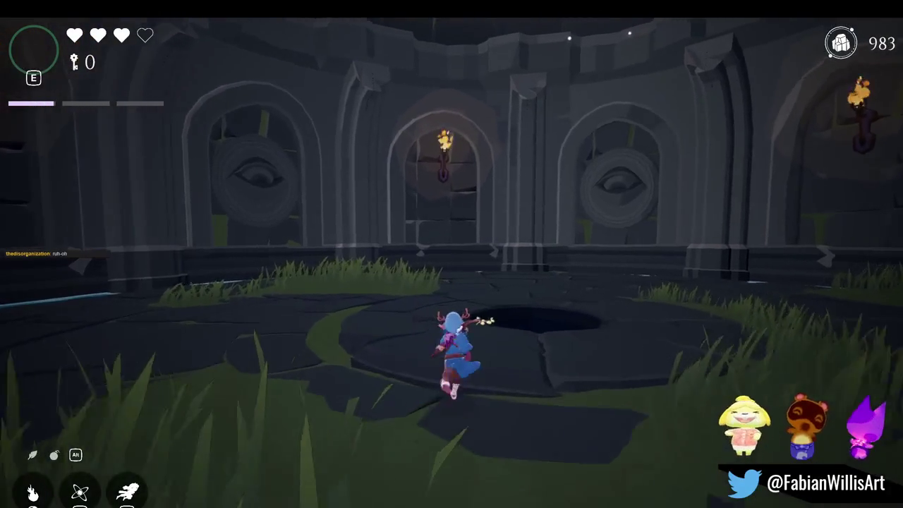
key(F1)
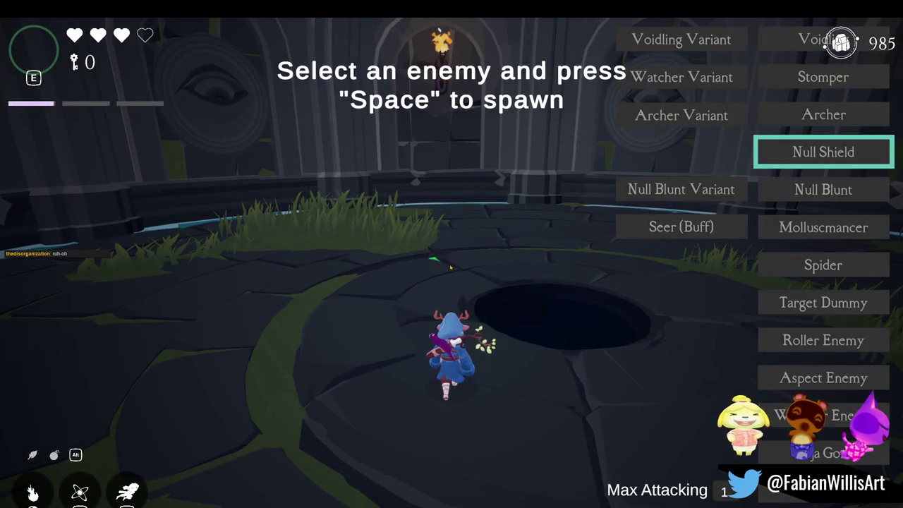
key(space)
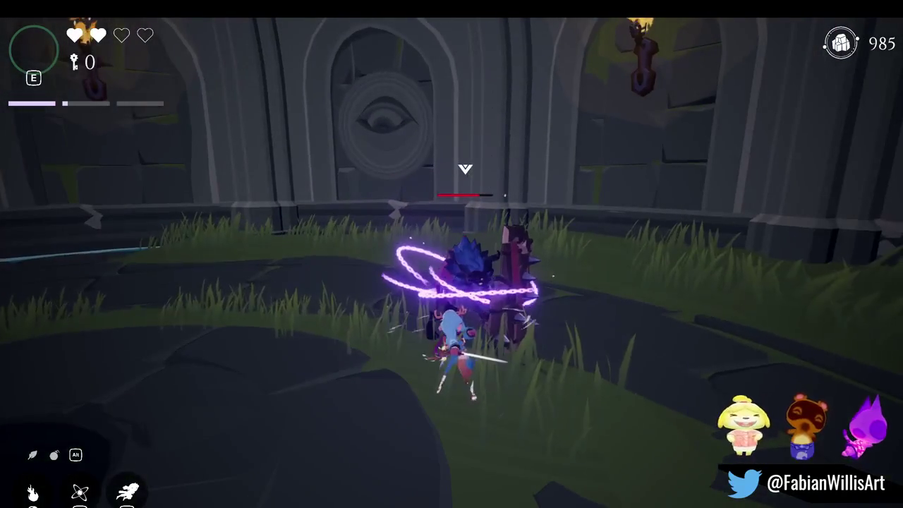
key(Escape)
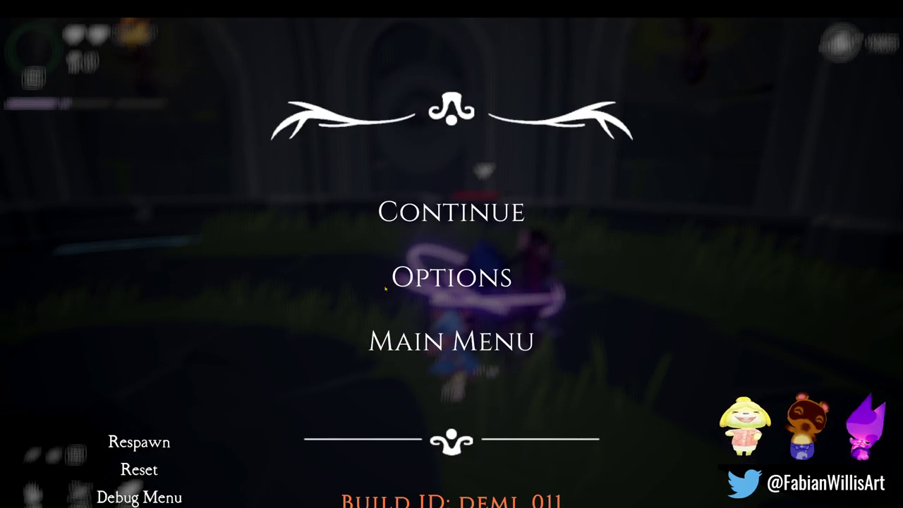
Resume, spawn a third Null Shield, and kill it with a bomb, slashes and dashes.
click(460, 215)
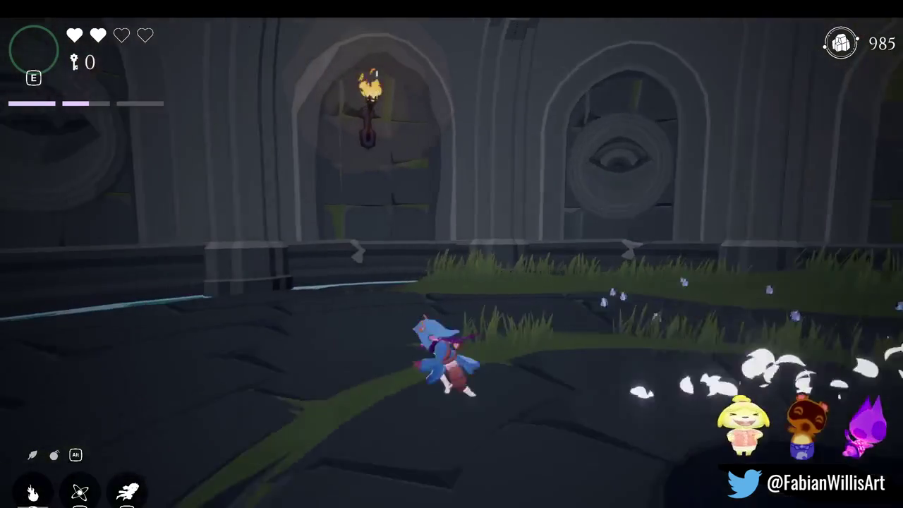
key(space)
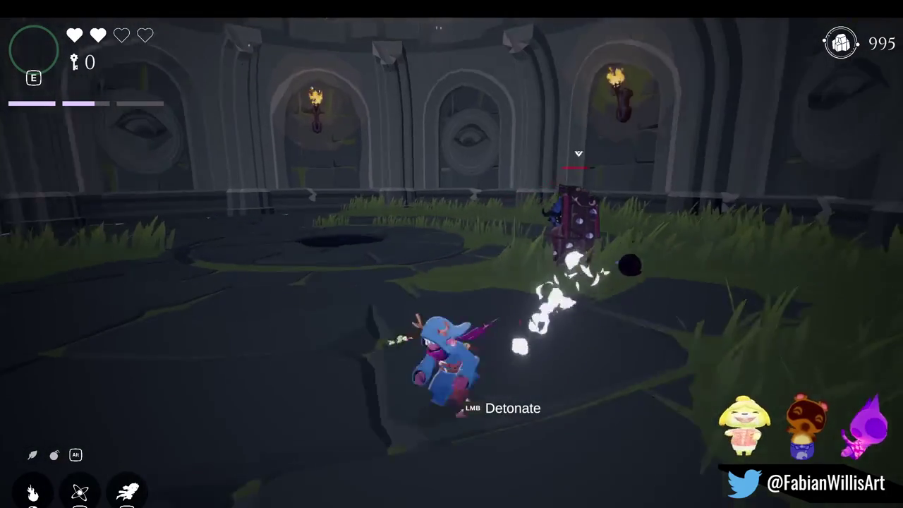
click(451, 254)
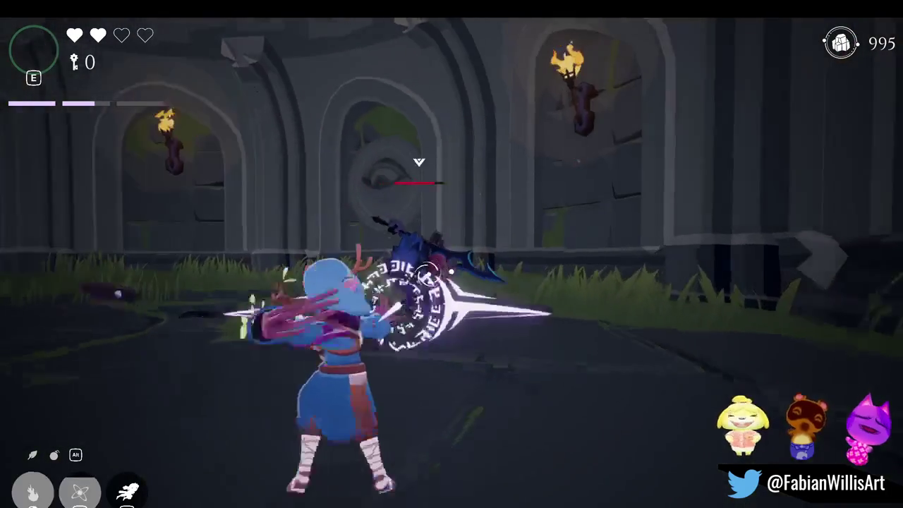
key(space)
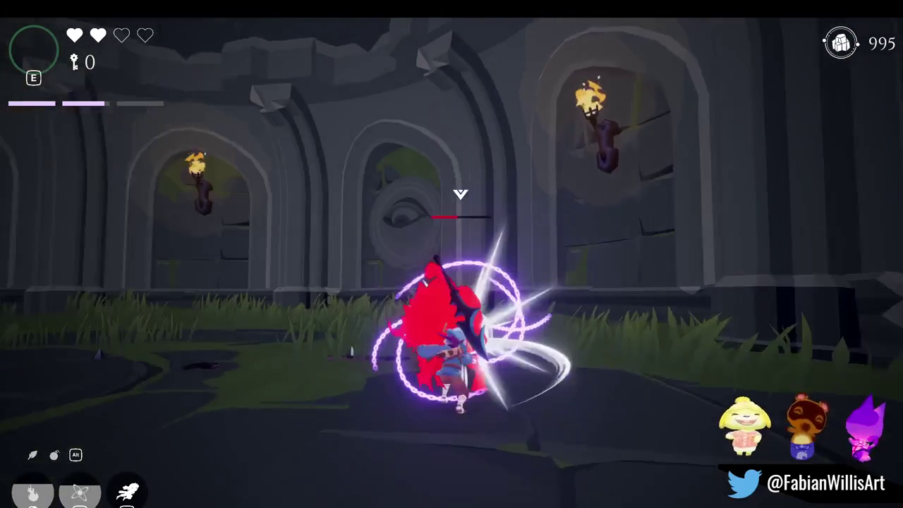
key(space)
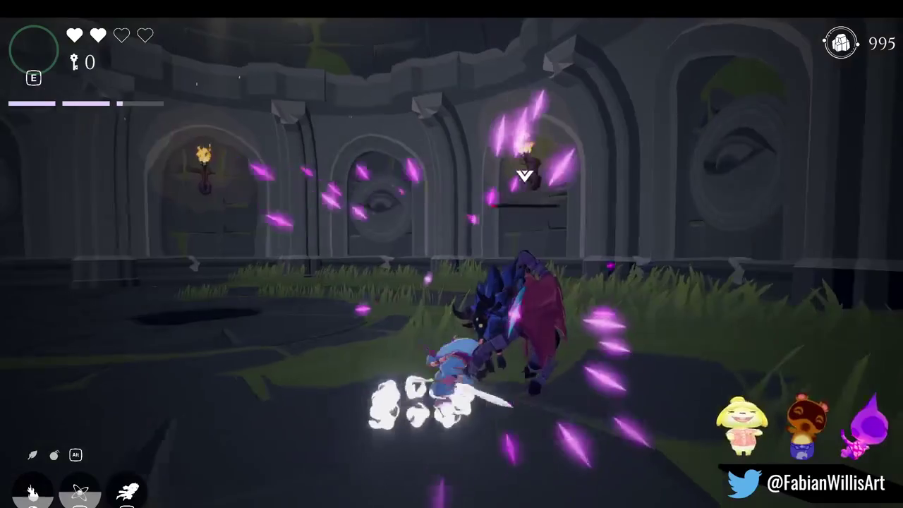
click(451, 254)
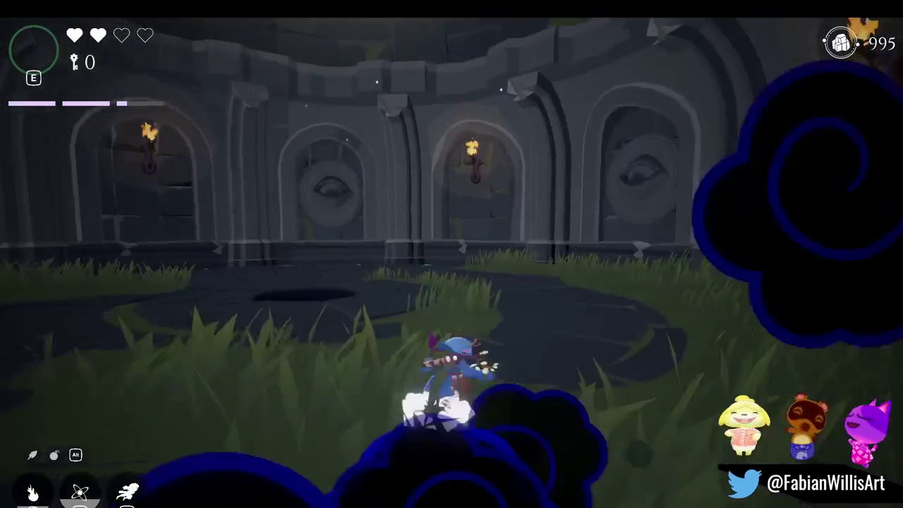
key(space)
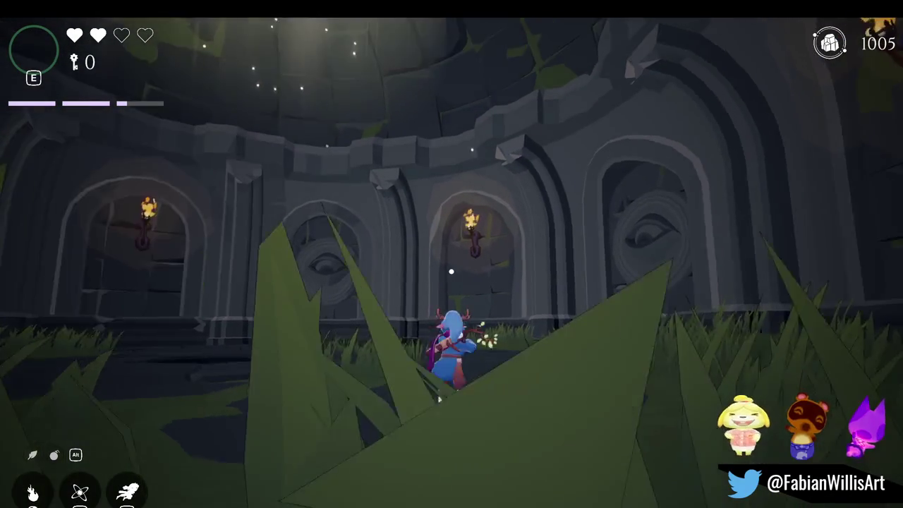
right_click(451, 271)
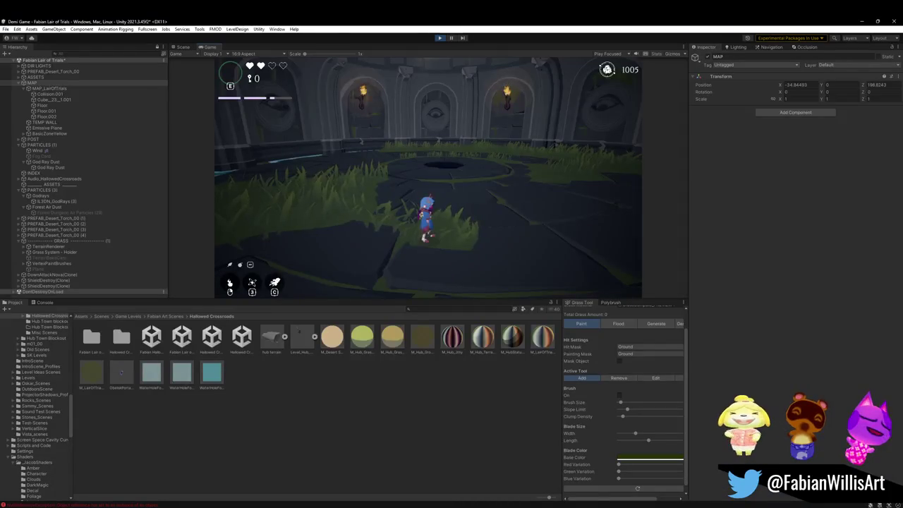
In the Scene view, stretch GlowCircle along Z to scale 1.50746.
key(super)
key(super)
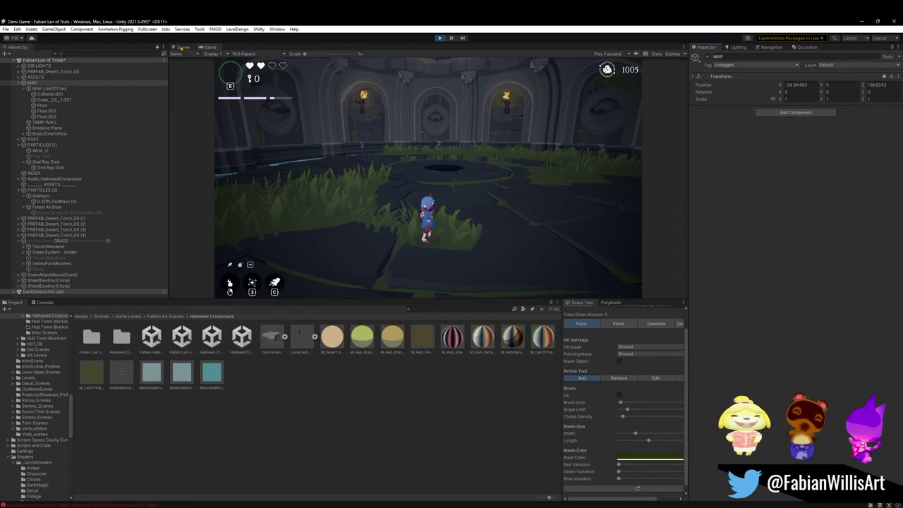
click(181, 47)
click(328, 134)
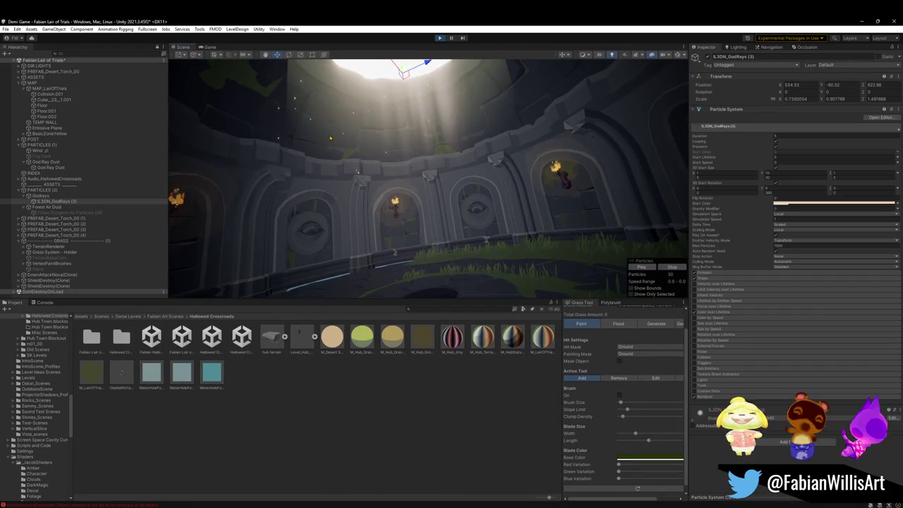
drag(329, 134, 328, 125)
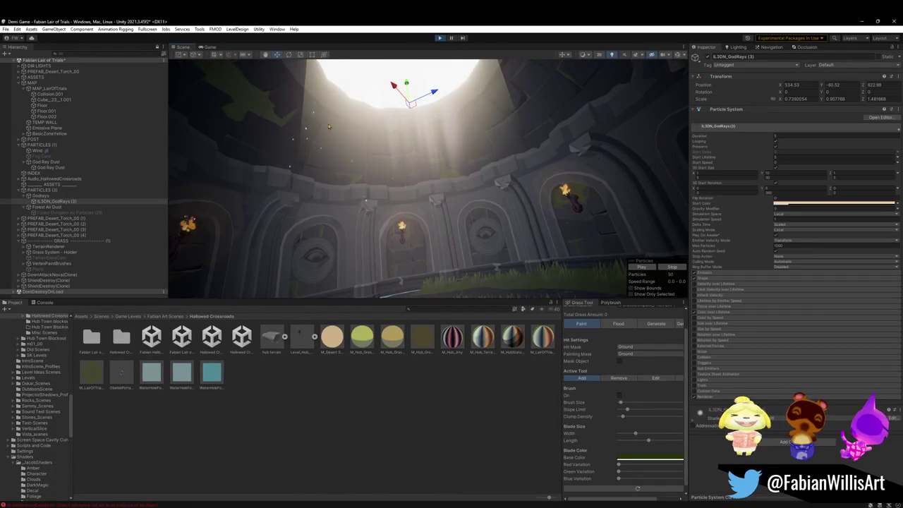
click(428, 69)
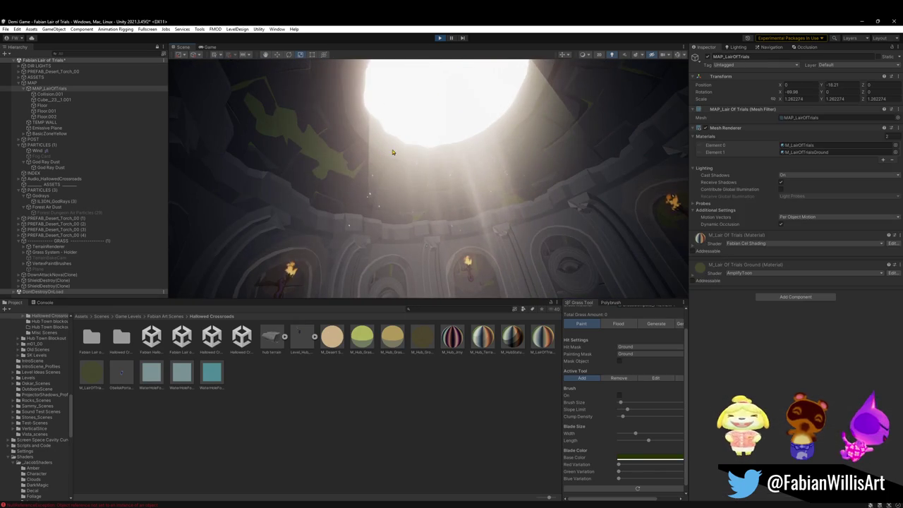
mouse_move(447, 104)
mouse_down()
mouse_move(451, 121)
mouse_move(523, 175)
mouse_move(460, 156)
mouse_up()
Scale the IL3DN_GodRays (3) light shaft up uniformly.
click(460, 157)
mouse_move(410, 90)
mouse_down()
mouse_move(447, 89)
mouse_move(408, 72)
mouse_move(412, 117)
mouse_up()
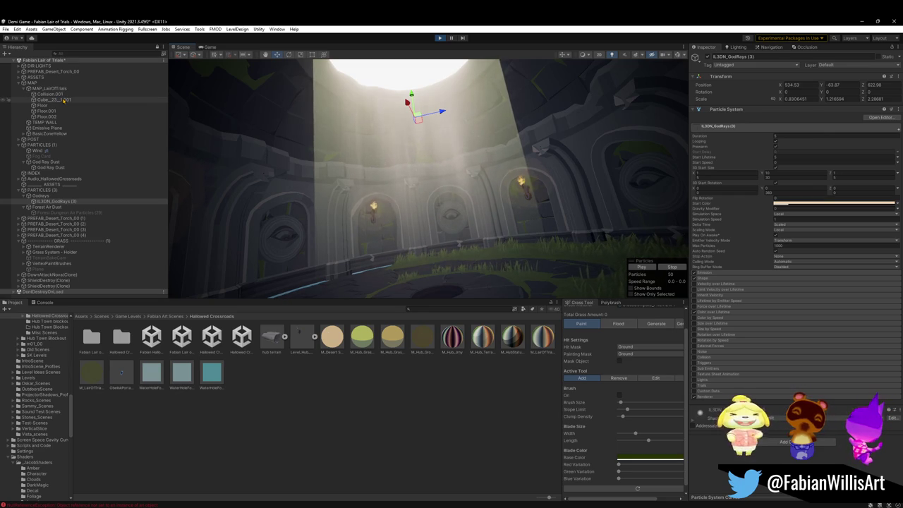
key(super)
Open Battle.net by searching 'ov' and set the account status to Online.
text(over)
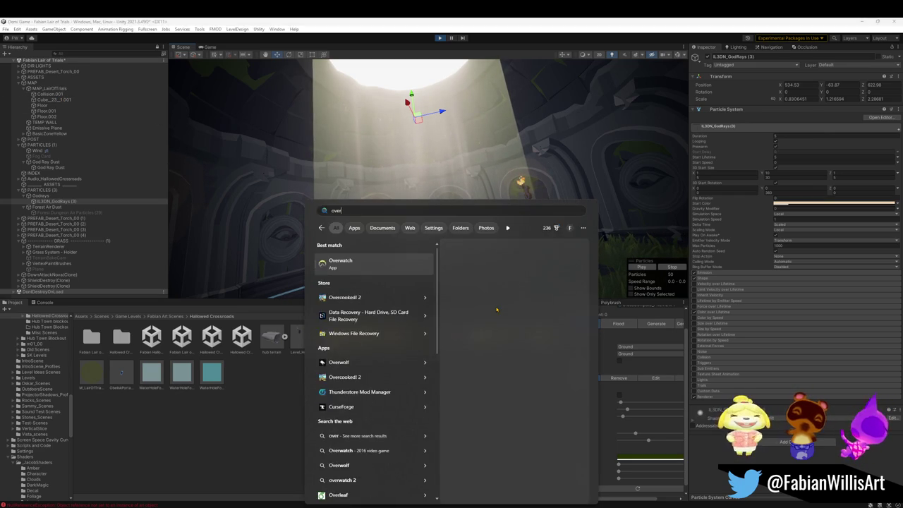
key(Return)
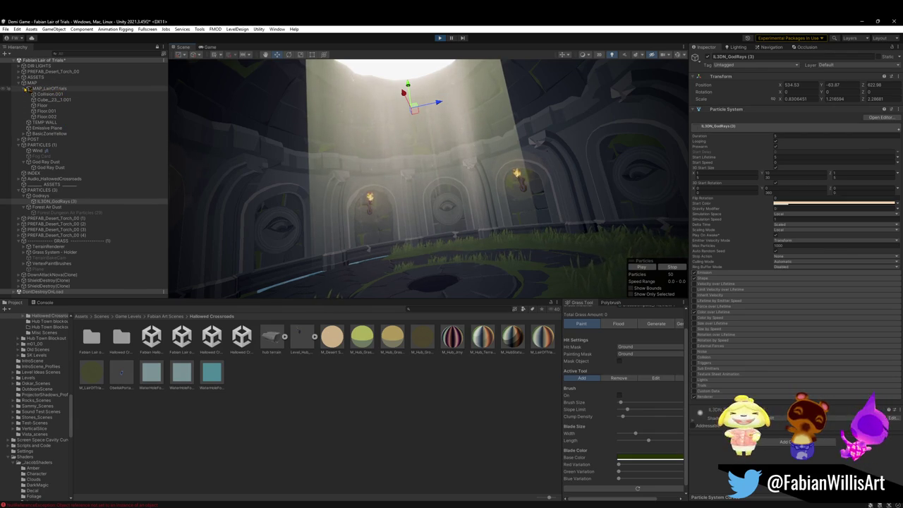
click(24, 88)
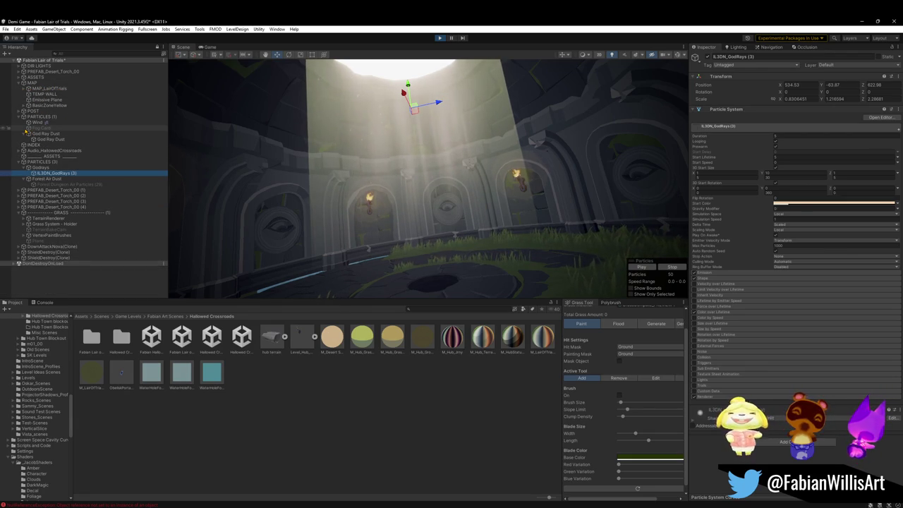
click(27, 106)
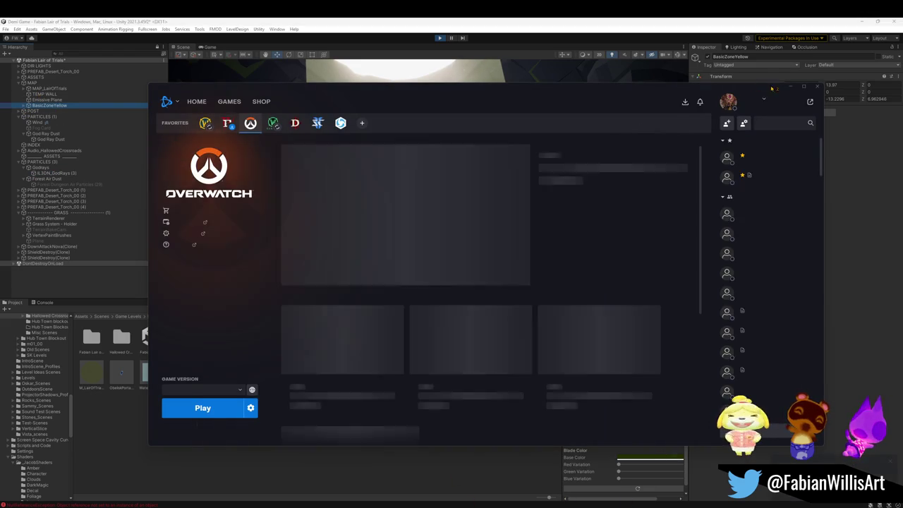
click(760, 106)
click(730, 144)
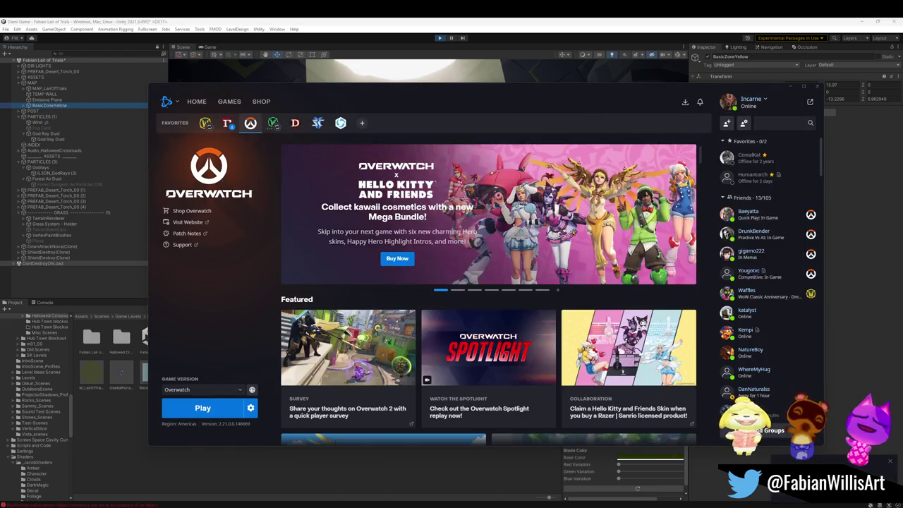
Launch Overwatch, dismiss the processor BIOS warning, and minimize the launcher.
click(212, 413)
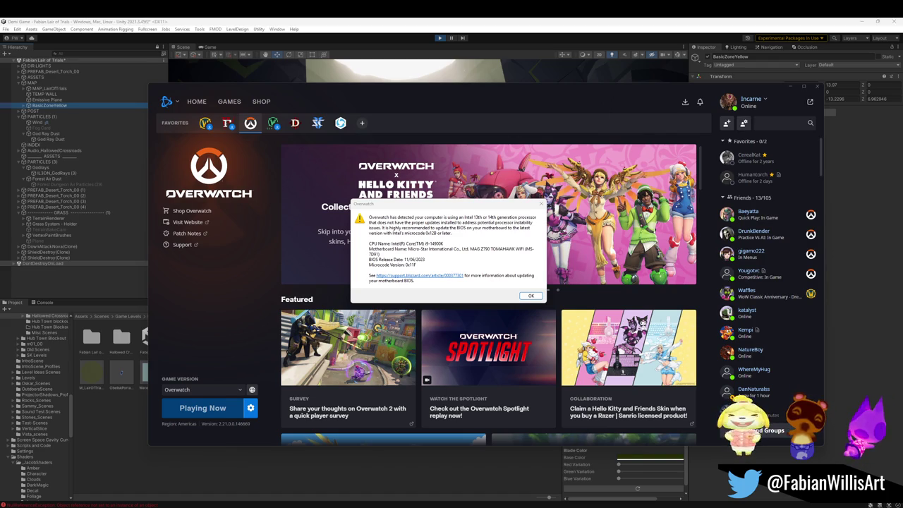
click(530, 294)
click(608, 61)
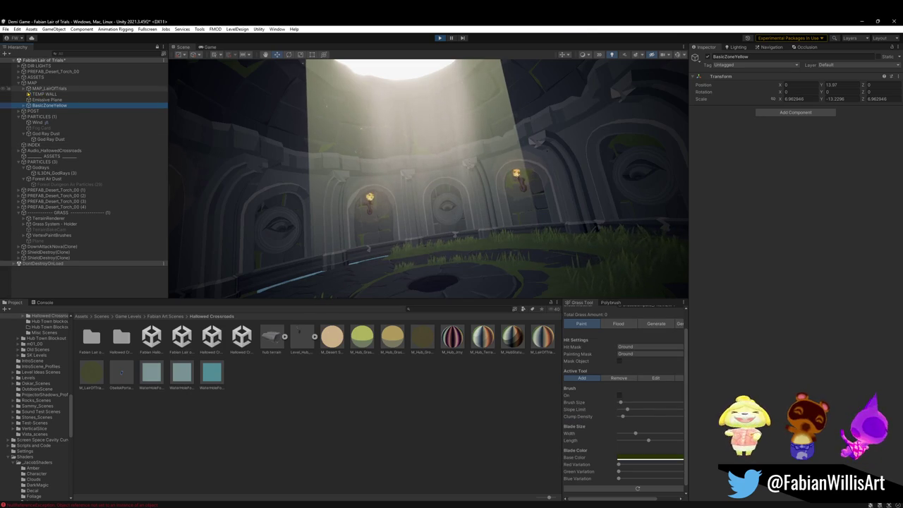
Select and frame God Ray Dust, then show the running game fullscreen with F10.
click(50, 139)
key(f)
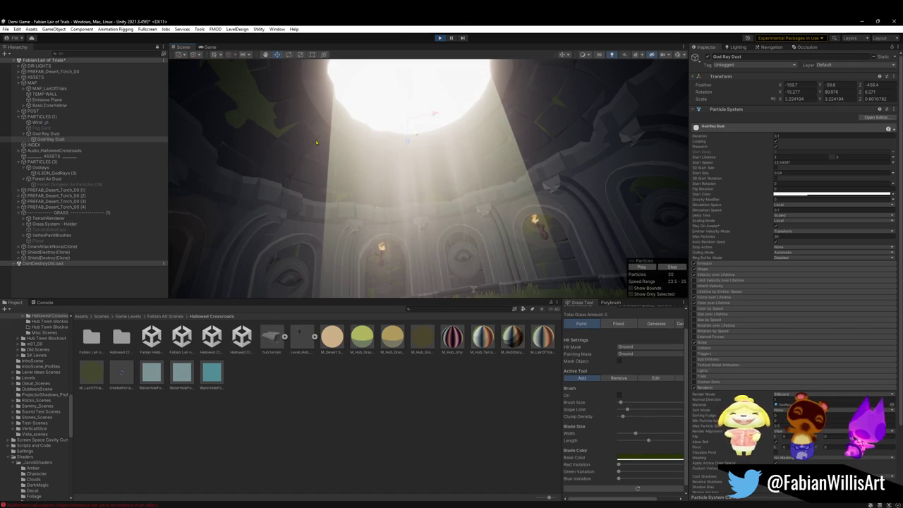
click(209, 47)
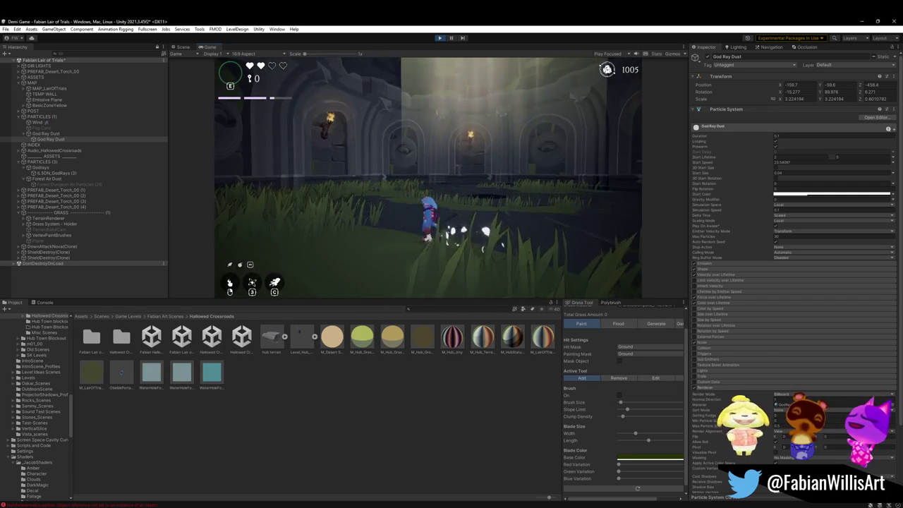
key(F10)
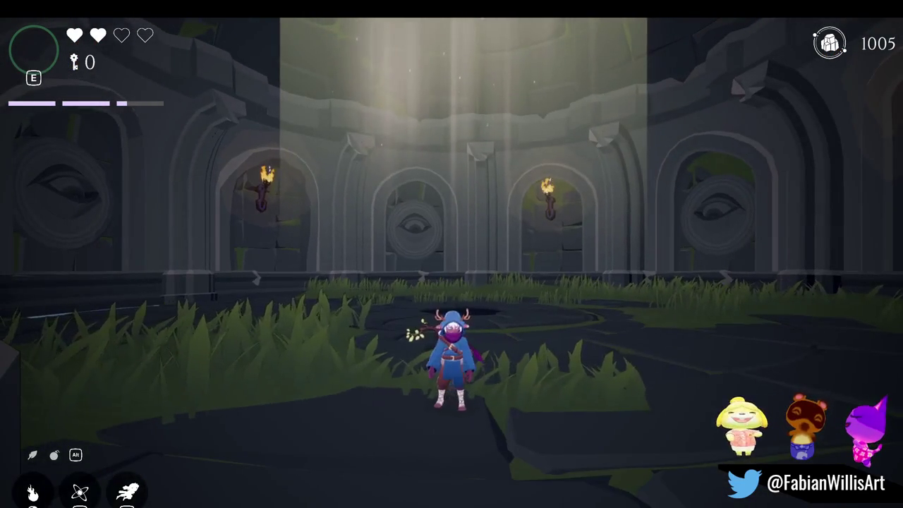
Record a six-second Snipping Tool clip of the game area, then minimize the tool.
key(super+shift+r)
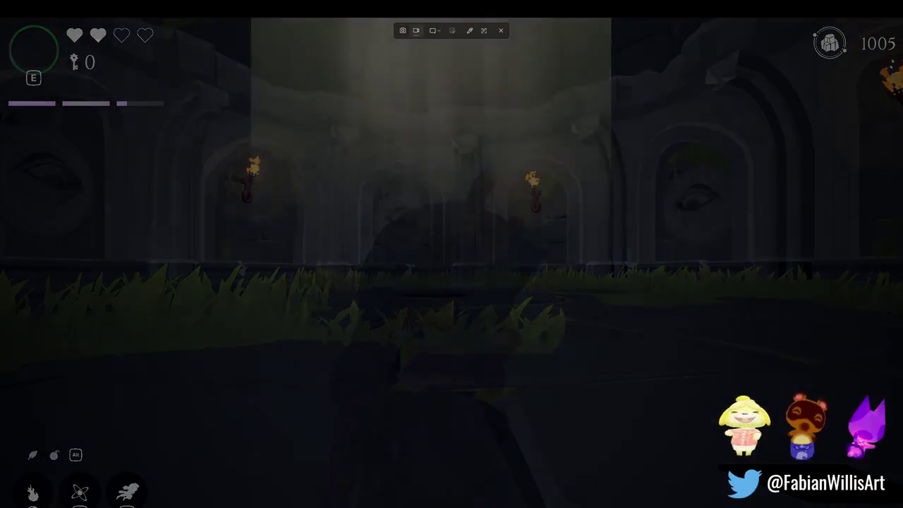
mouse_move(65, 41)
mouse_down()
mouse_move(376, 181)
mouse_move(852, 477)
mouse_move(851, 494)
mouse_up()
click(419, 31)
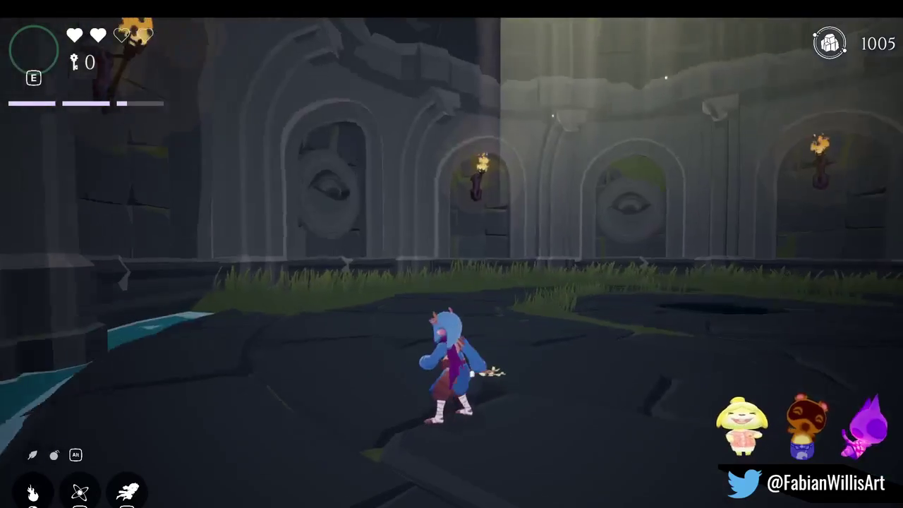
key(Escape)
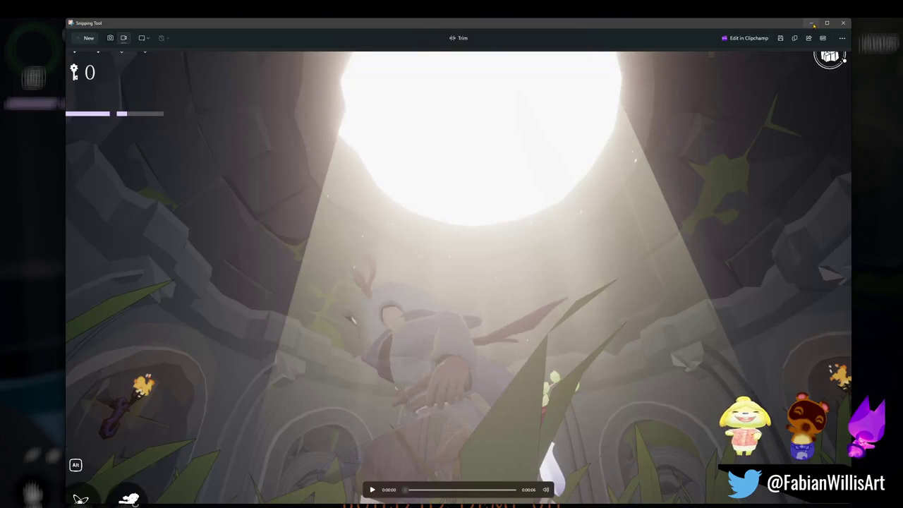
click(812, 23)
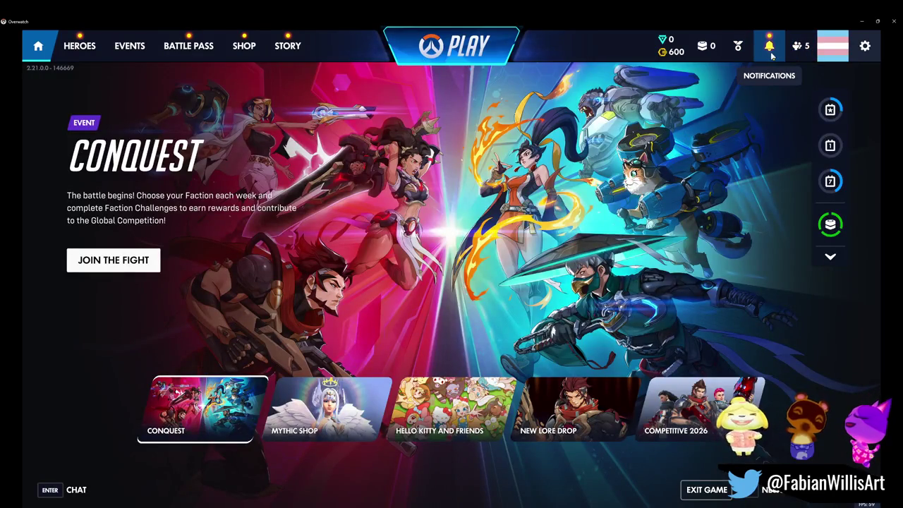
Check notifications, then open the friends list and invite the friend in competitive play.
click(769, 50)
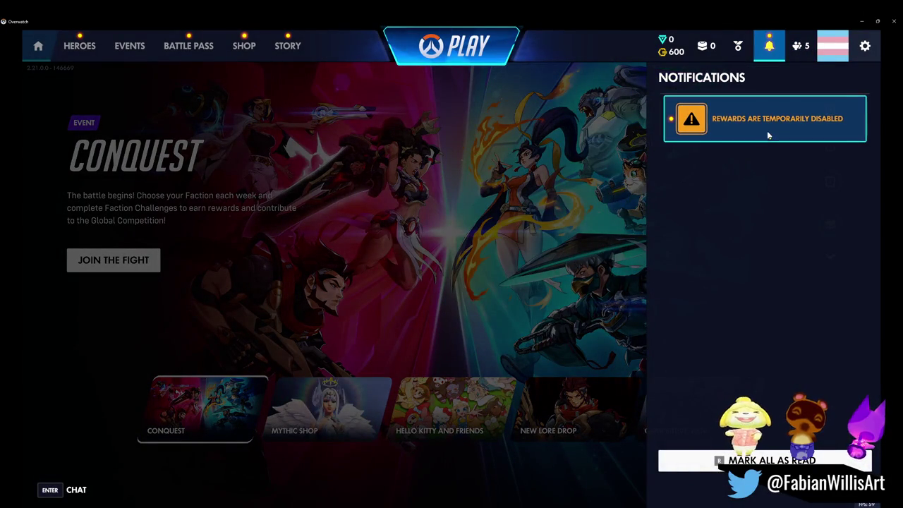
click(770, 45)
click(799, 45)
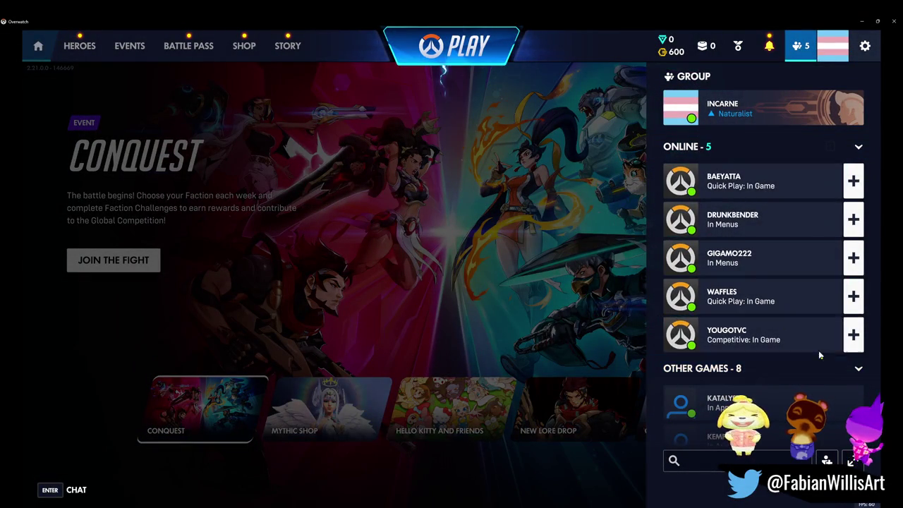
click(853, 334)
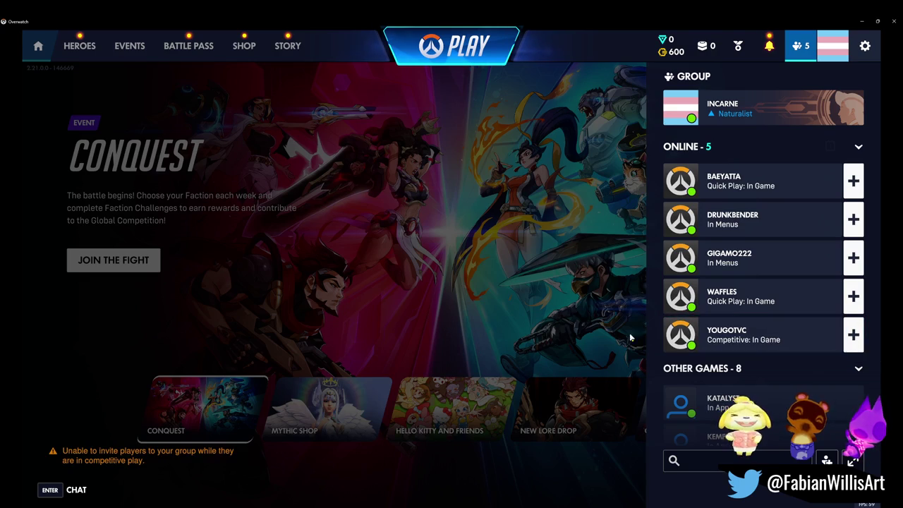
Whisper 'whisp when out' to that friend and switch back to Unity.
right_click(737, 345)
click(769, 238)
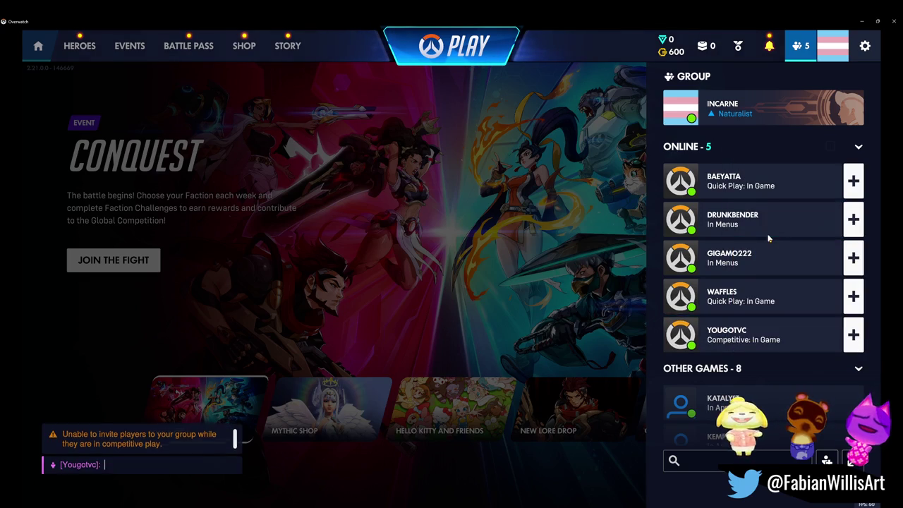
text(whisp when o)
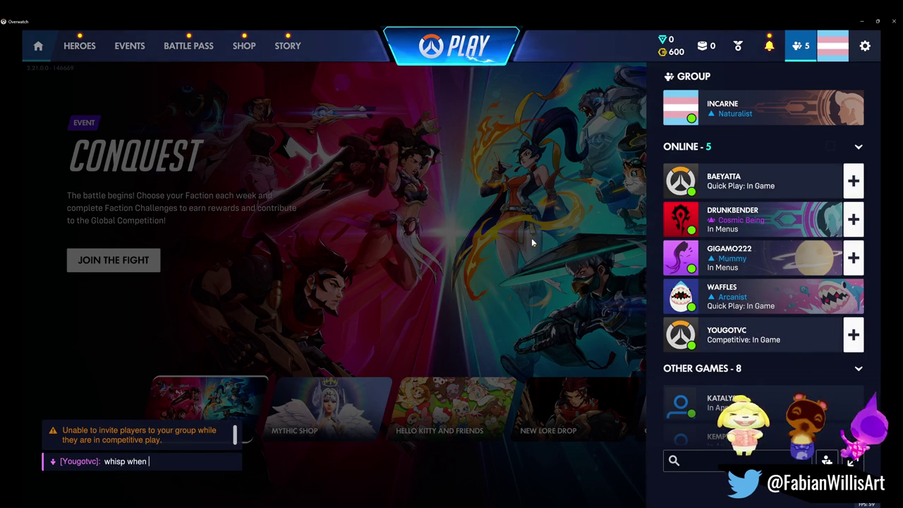
text(ut)
key(Return)
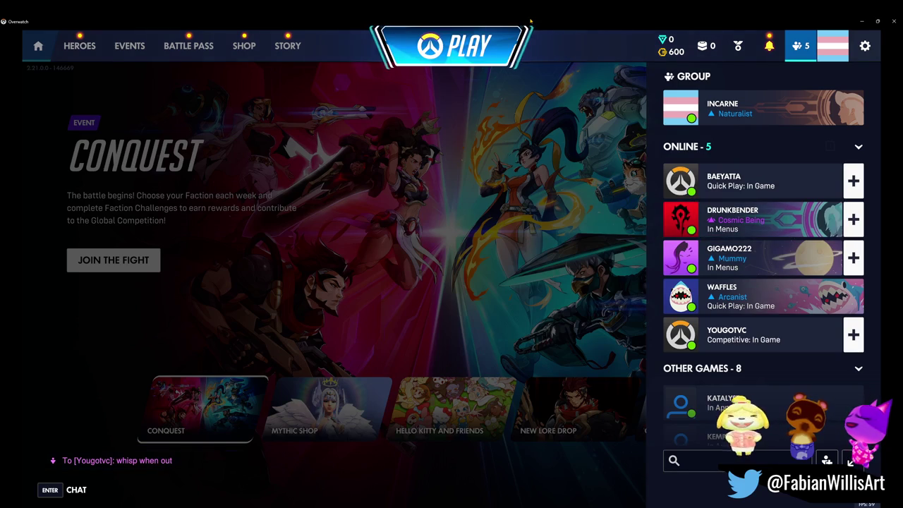
key(alt+Tab)
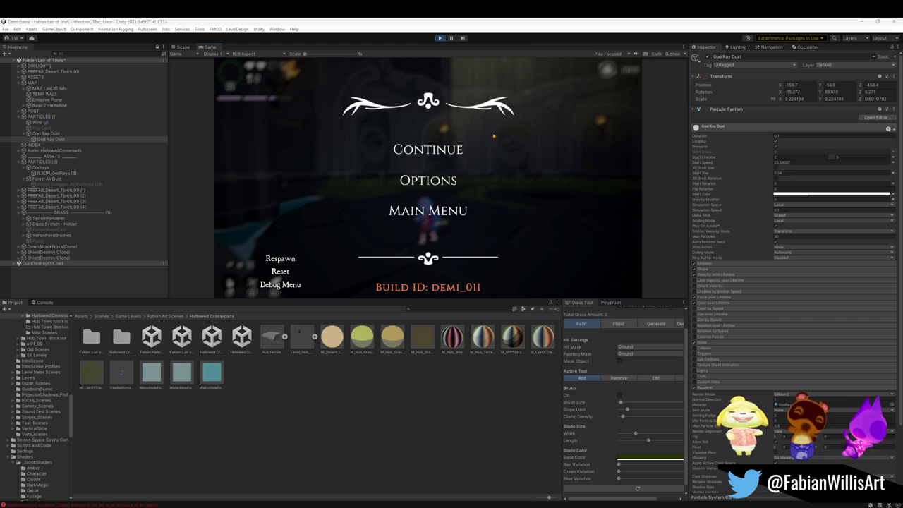
Resume the playtest, dash around the arena, and clear the 'brute' Project search.
key(Escape)
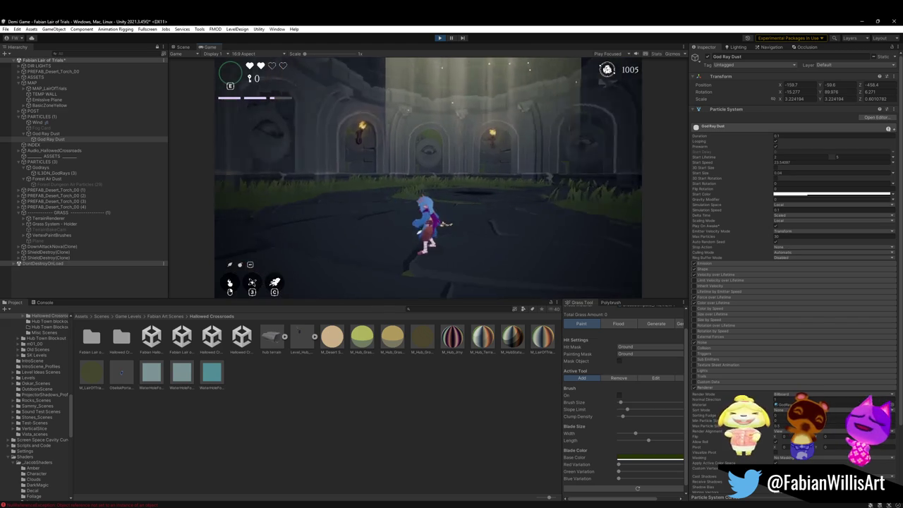
key(a)
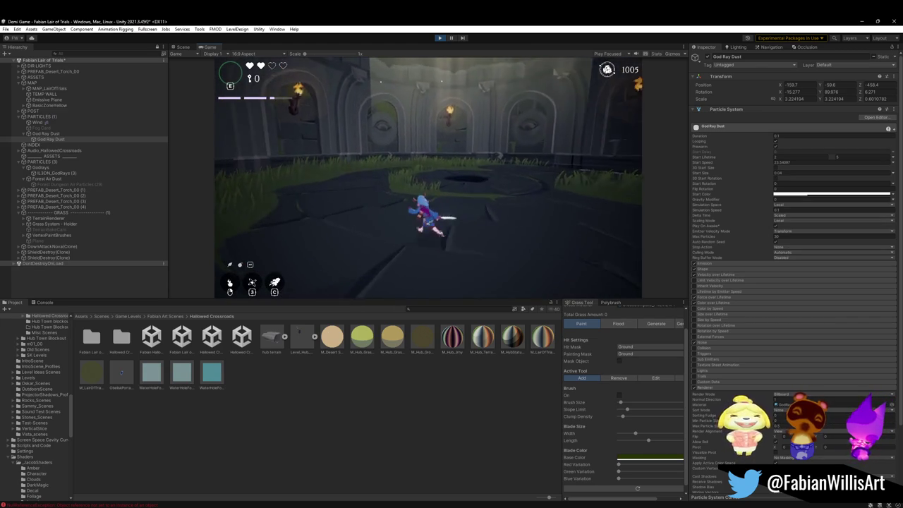
key(space)
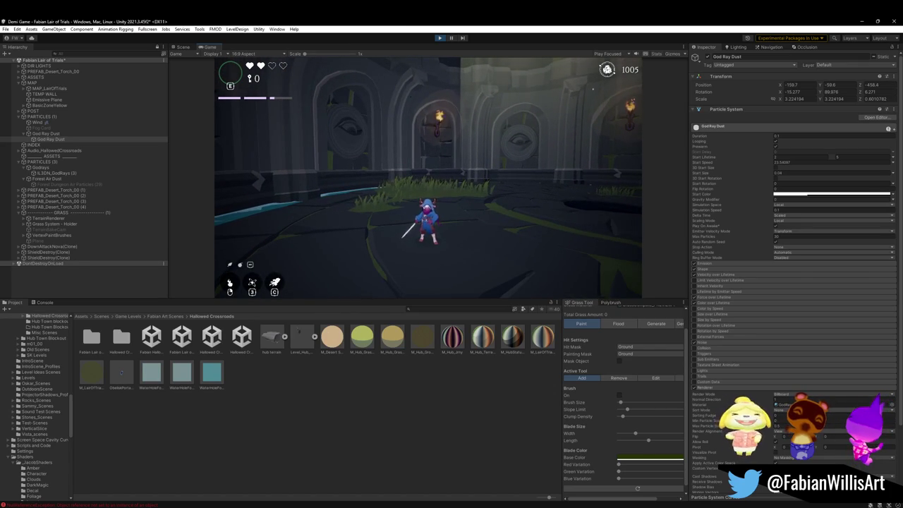
key(Escape)
key(Escape)
key(super)
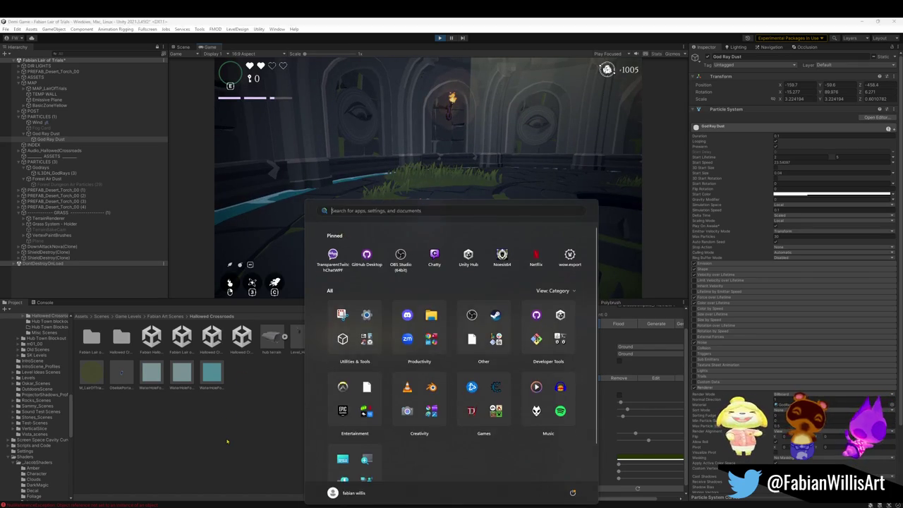
click(420, 322)
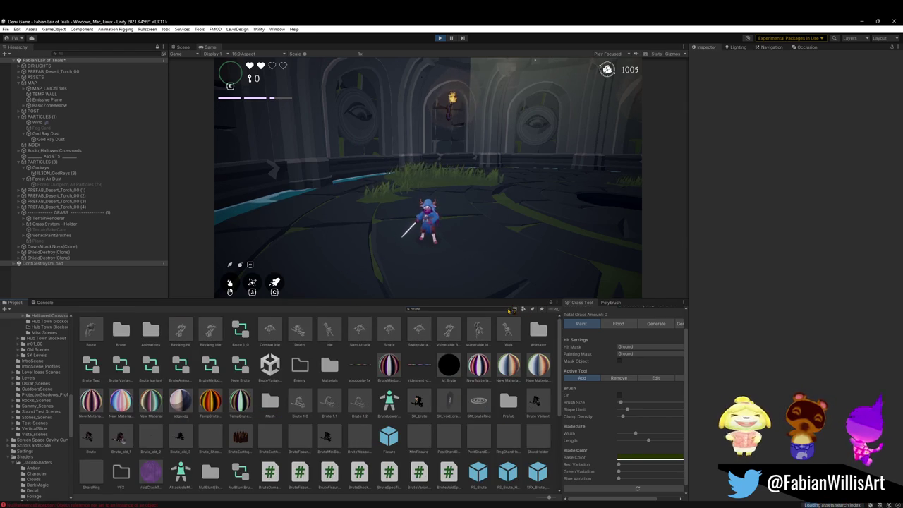
click(510, 311)
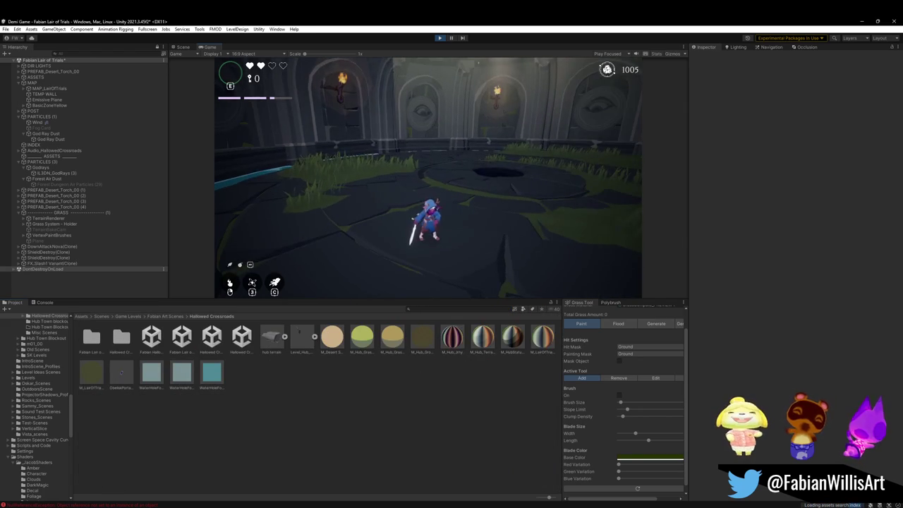
Spawn a Null Shield and a Brute in fullscreen, then return to the Scene view.
key(F10)
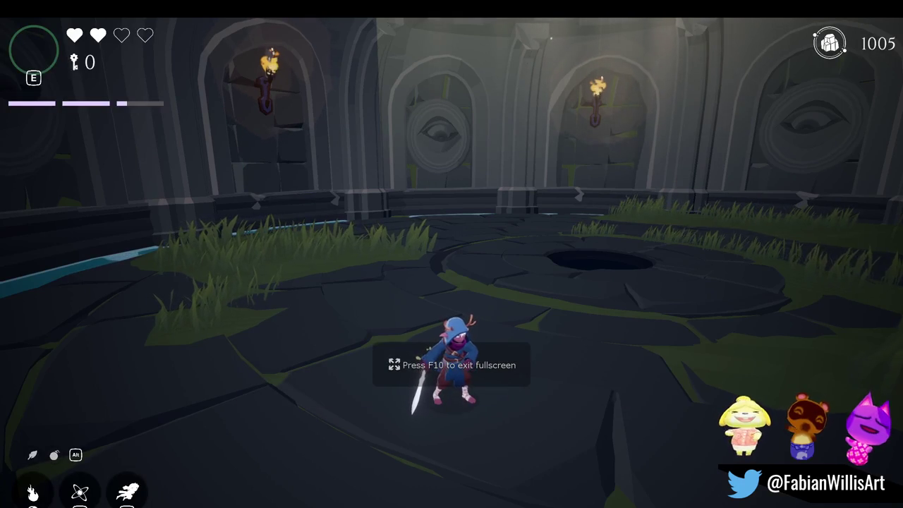
key(F1)
key(space)
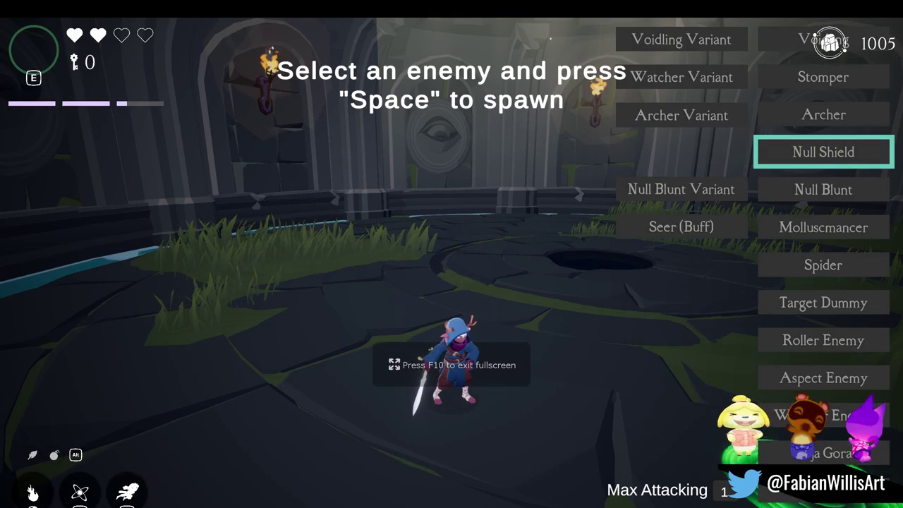
click(454, 242)
click(565, 297)
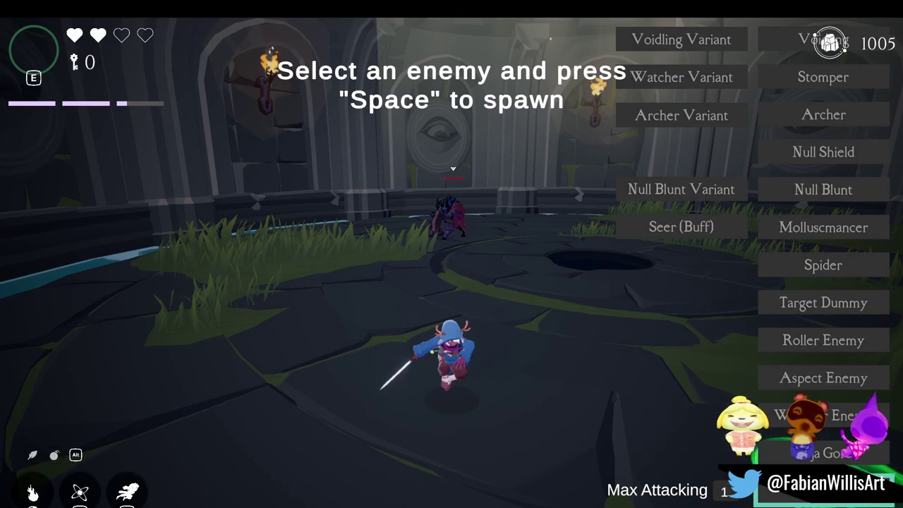
key(space)
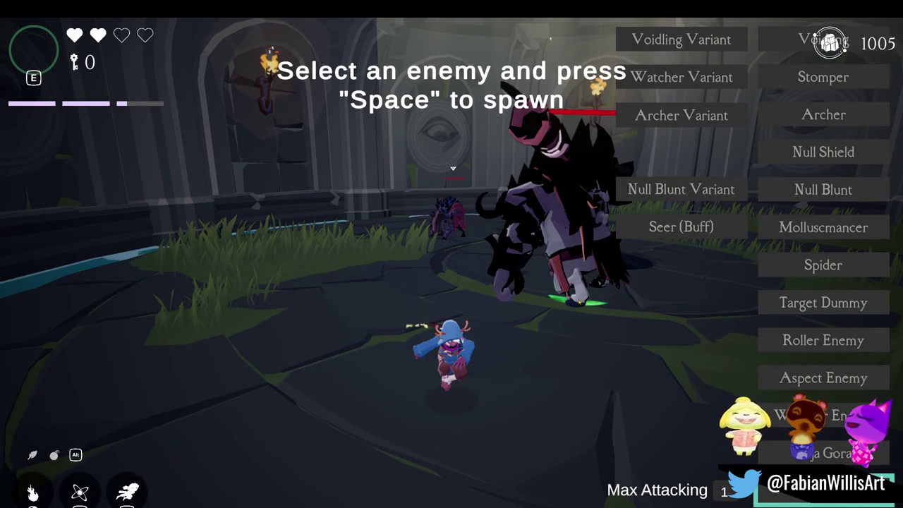
key(F11)
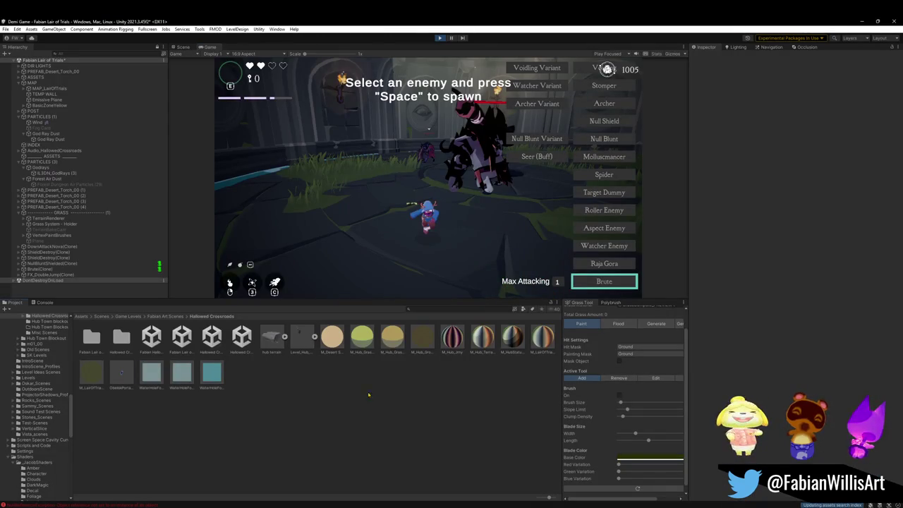
click(183, 47)
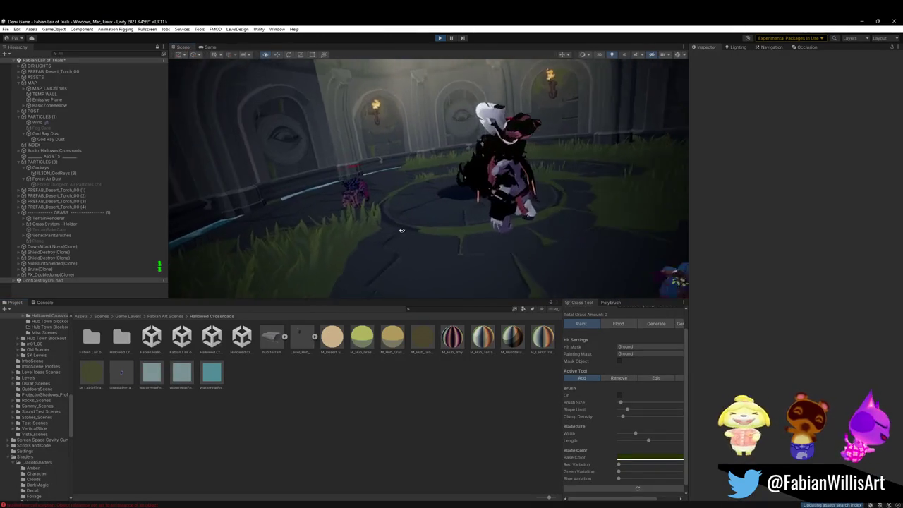
Fly to the blue enemy, select its mesh_body, and open its Layer list, still on Default.
mouse_move(410, 238)
mouse_down()
mouse_move(522, 231)
mouse_move(547, 193)
mouse_move(567, 188)
mouse_move(493, 164)
mouse_up()
click(485, 161)
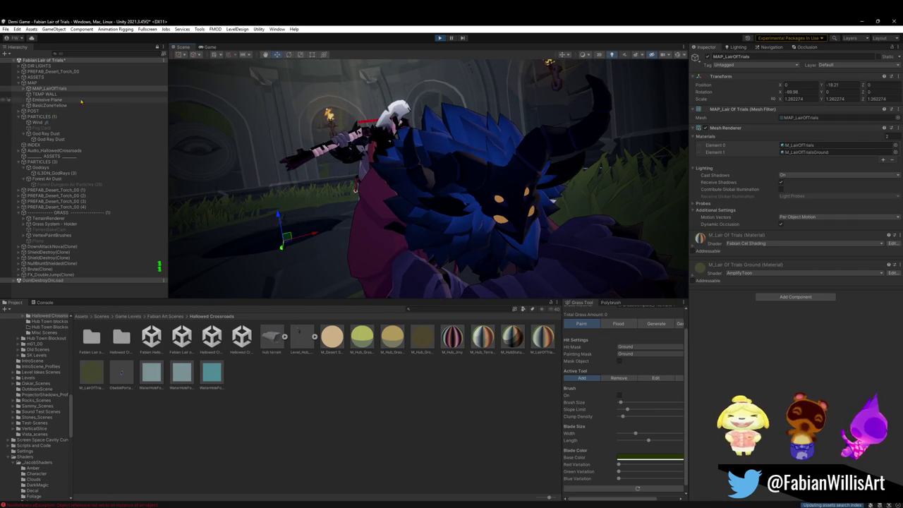
click(455, 205)
key(f)
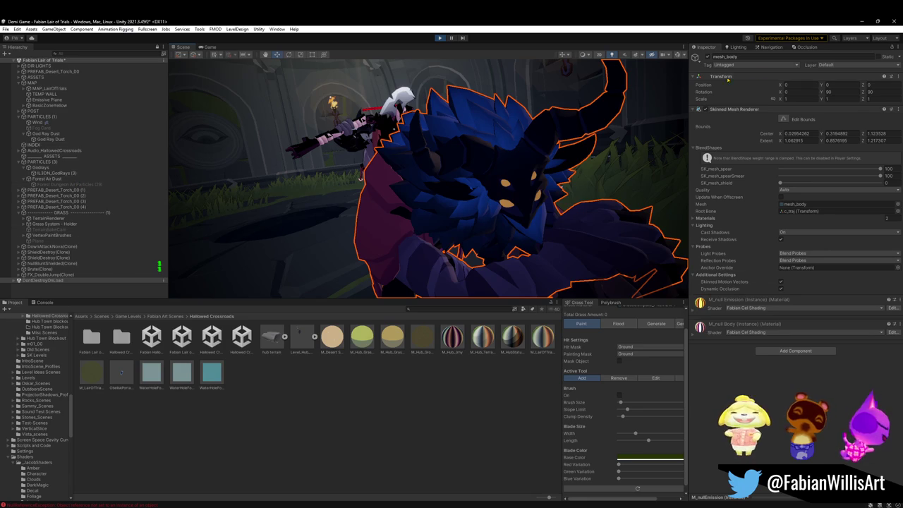
click(853, 66)
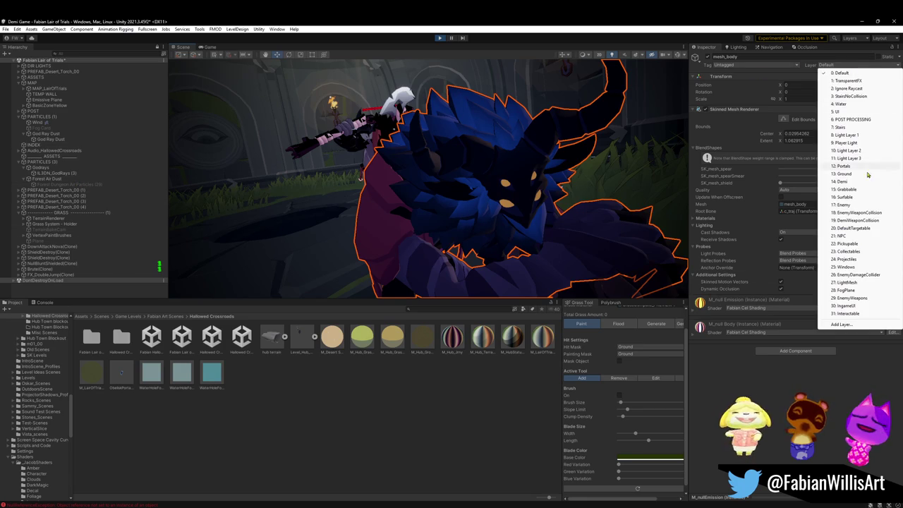
Put mesh_body on the Player Light layer and move mesh_shield to another layer.
click(846, 142)
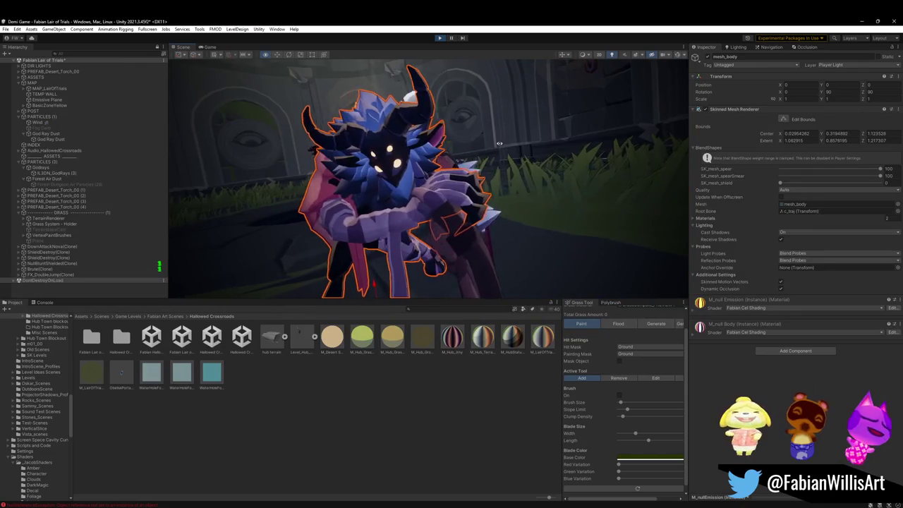
click(472, 153)
key(f)
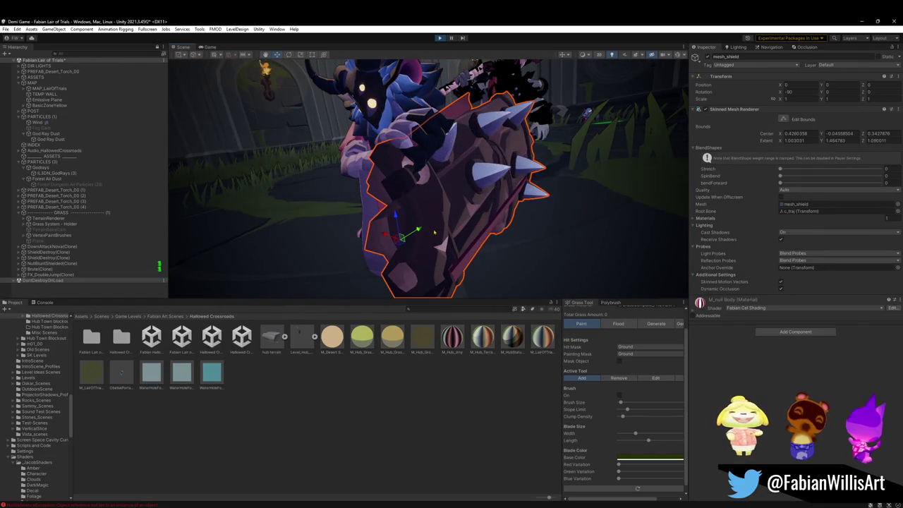
click(880, 64)
click(866, 158)
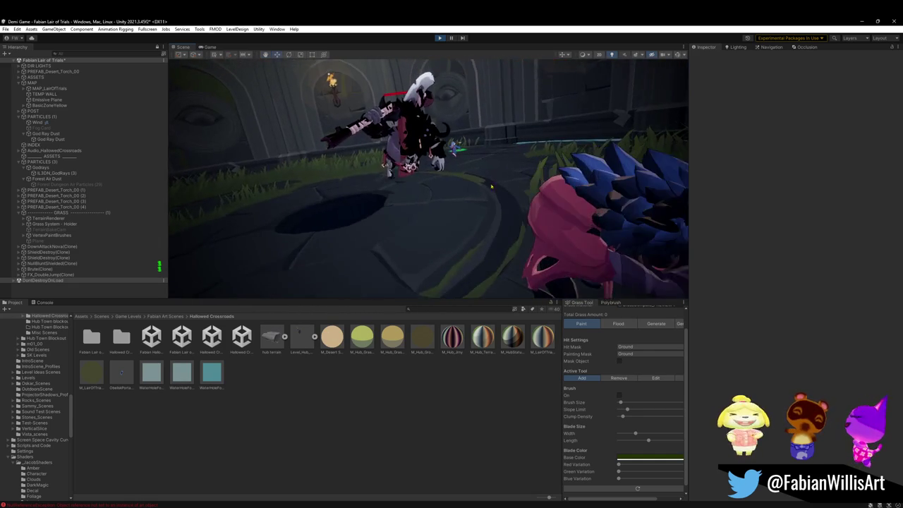
Select the Brute's mesh_brute to inspect its layer and materials.
click(403, 150)
click(403, 150)
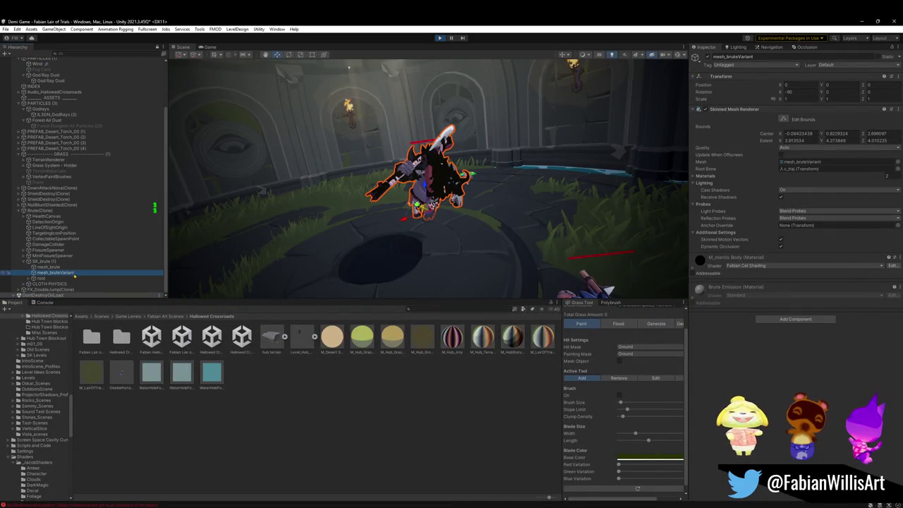
click(63, 267)
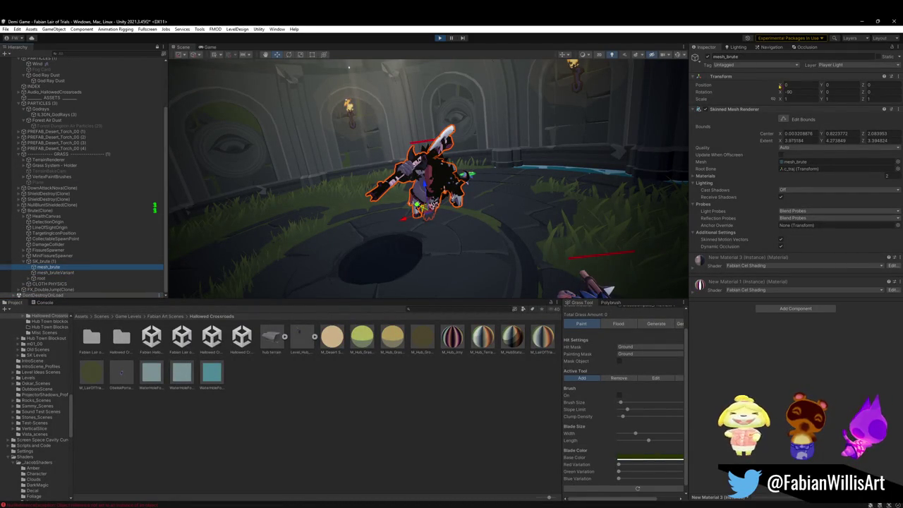
scroll(461, 144, up, 5)
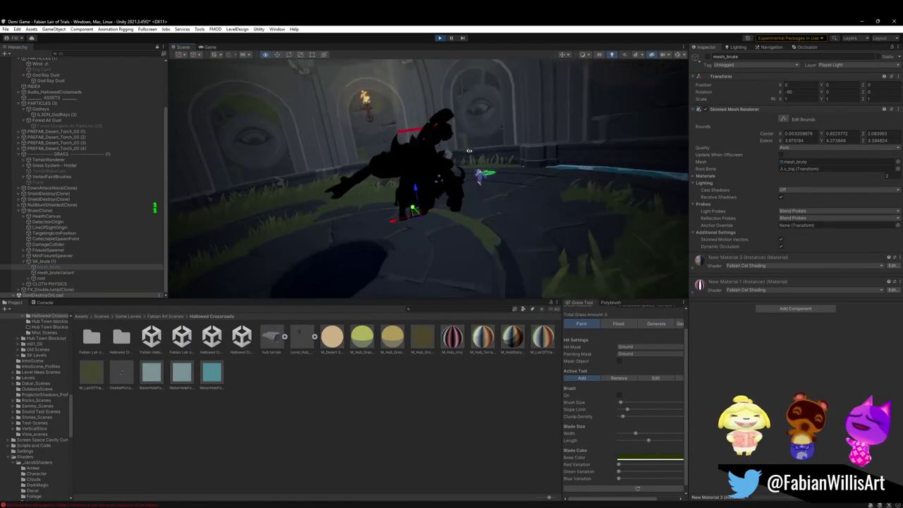
scroll(462, 144, up, 4)
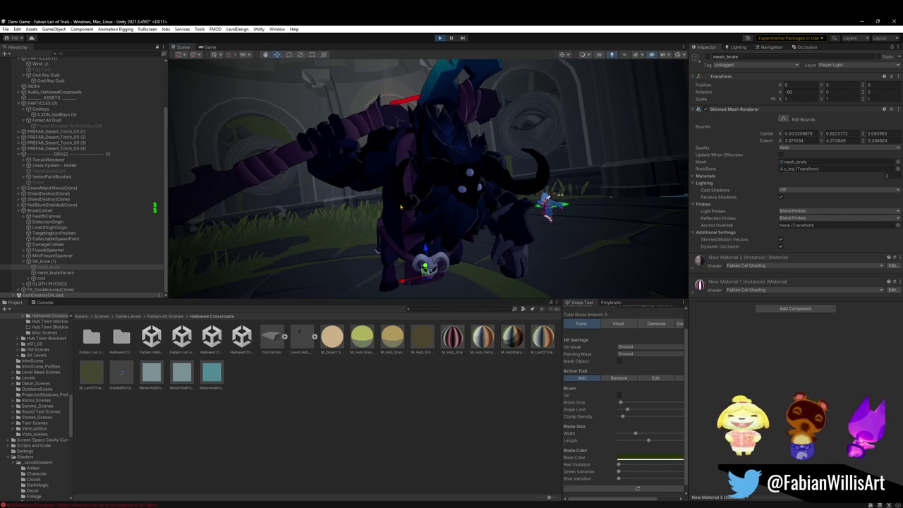
scroll(414, 211, down, 10)
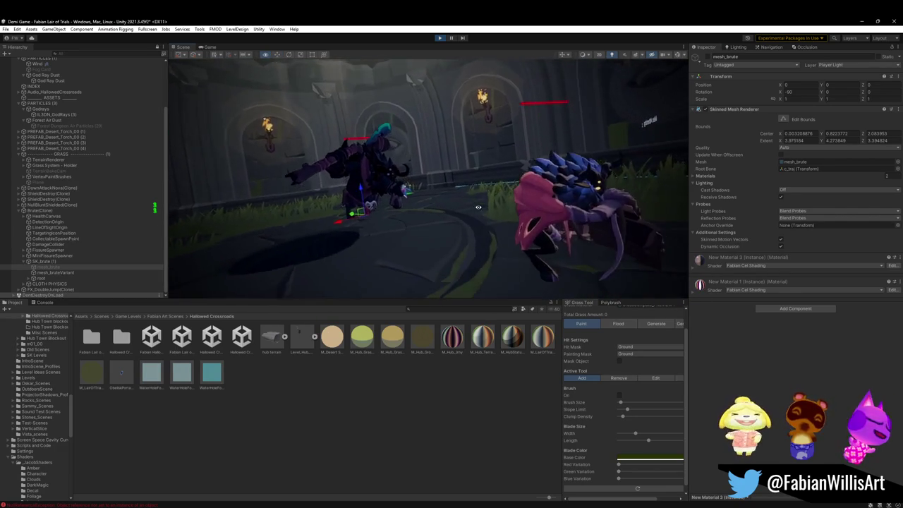
click(503, 193)
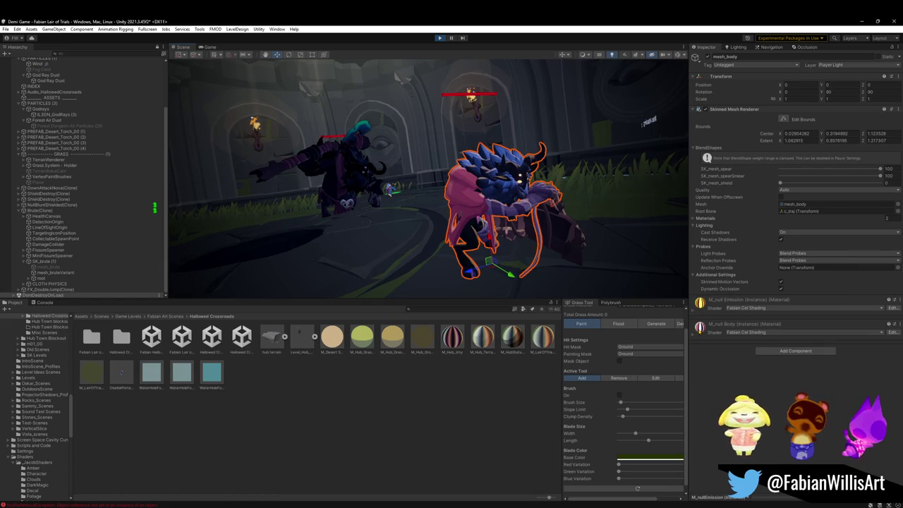
drag(348, 182, 374, 177)
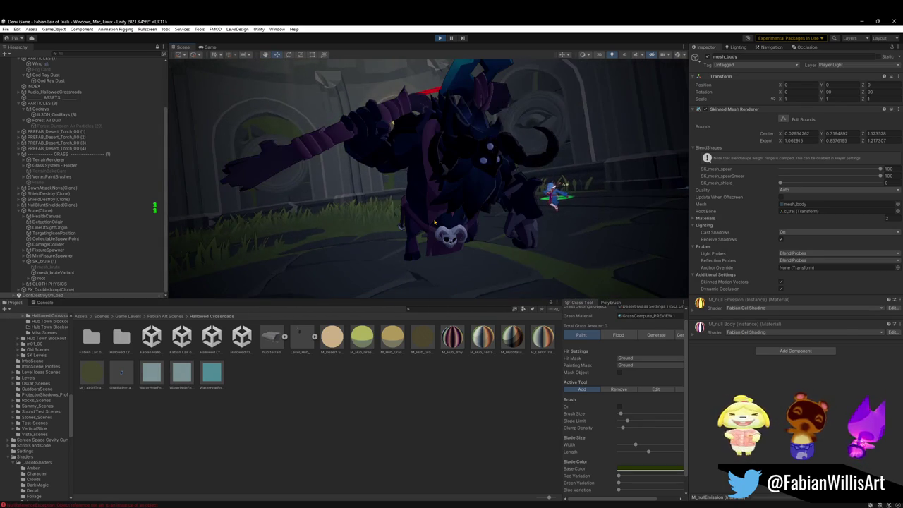
Put mesh_bruteVariant on the Player Light layer, checking the neighbouring brute meshes along the way.
click(470, 206)
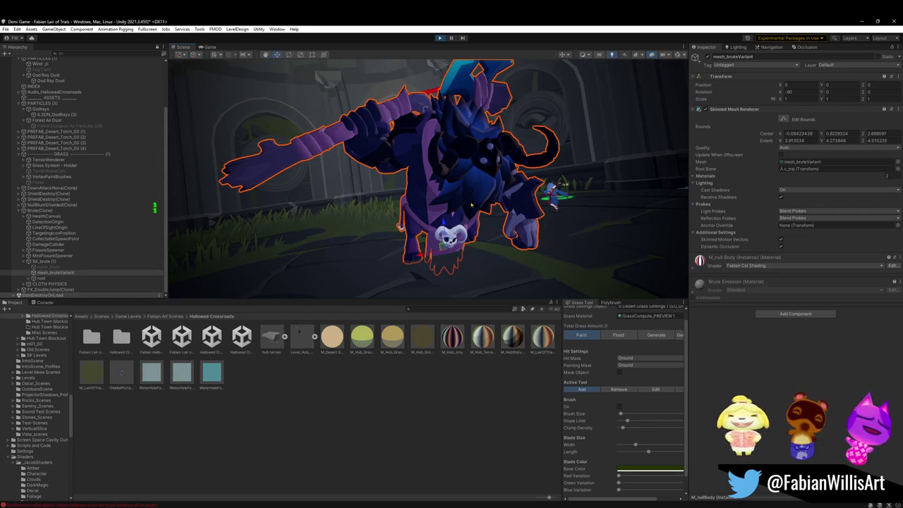
click(850, 65)
click(846, 142)
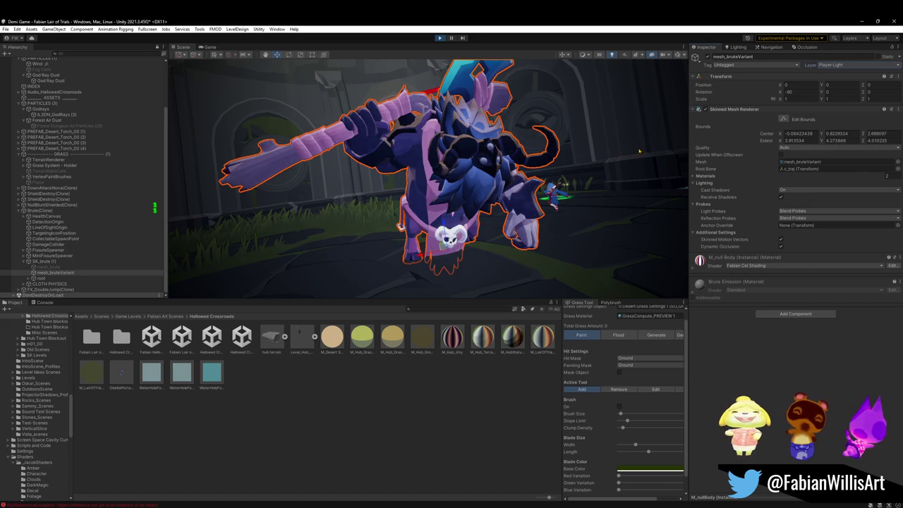
drag(530, 169, 564, 179)
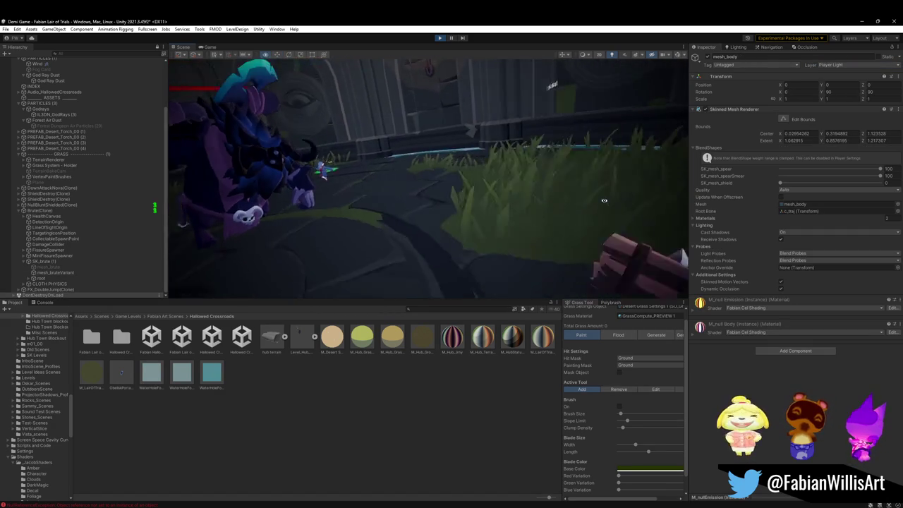
click(525, 189)
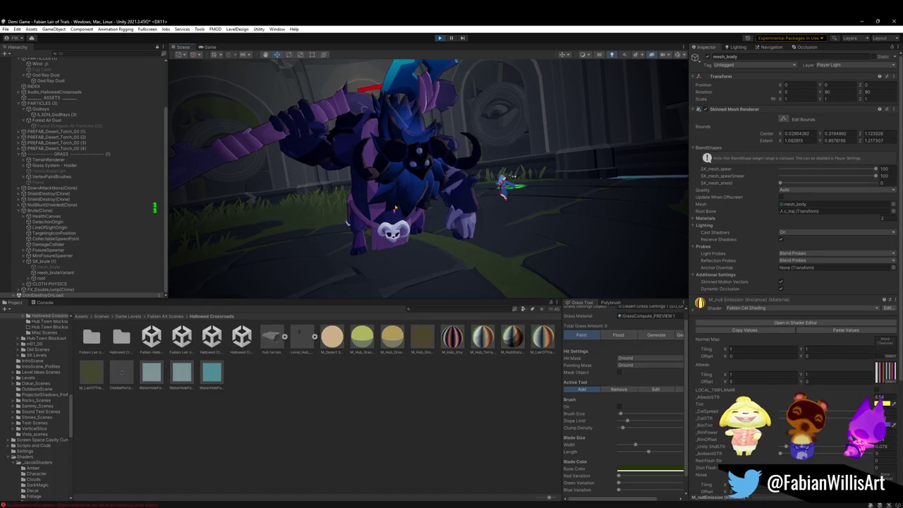
click(426, 229)
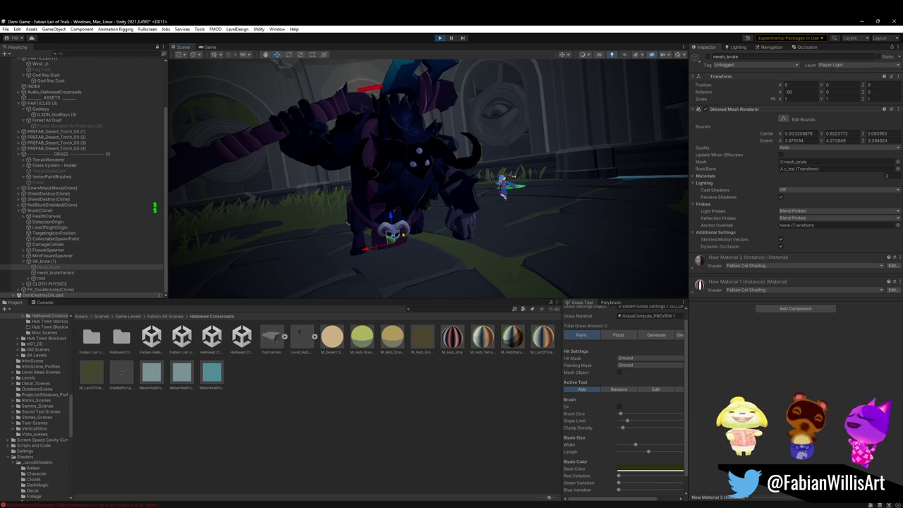
click(124, 272)
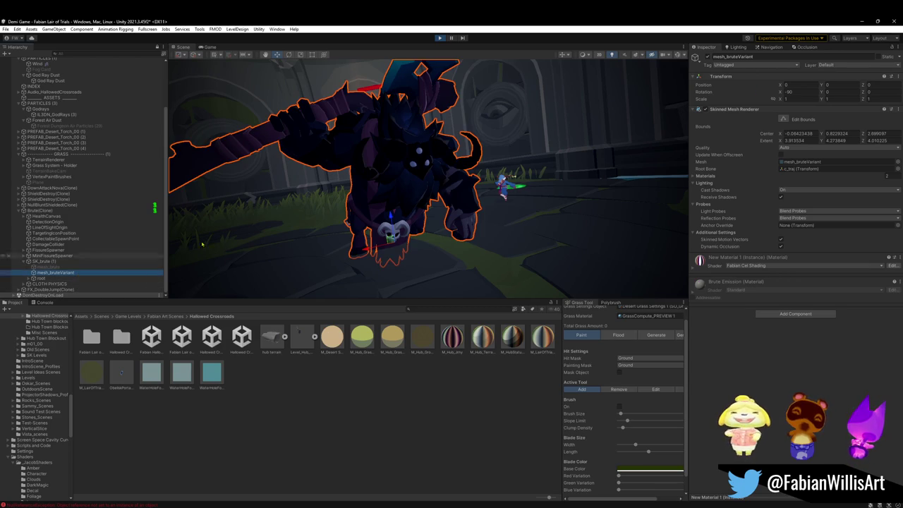
click(839, 64)
click(878, 146)
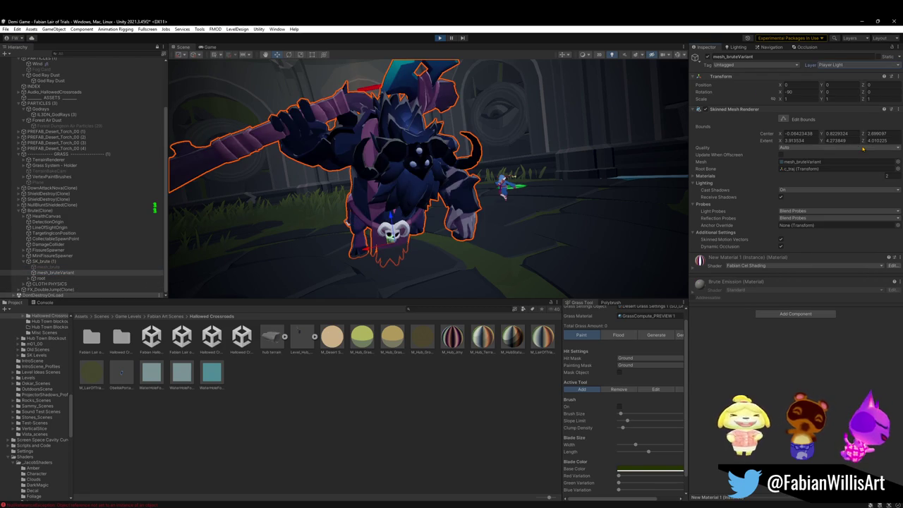
Reselect mesh_bruteVariant and expand New Material 1's shader properties.
scroll(502, 210, up, 3)
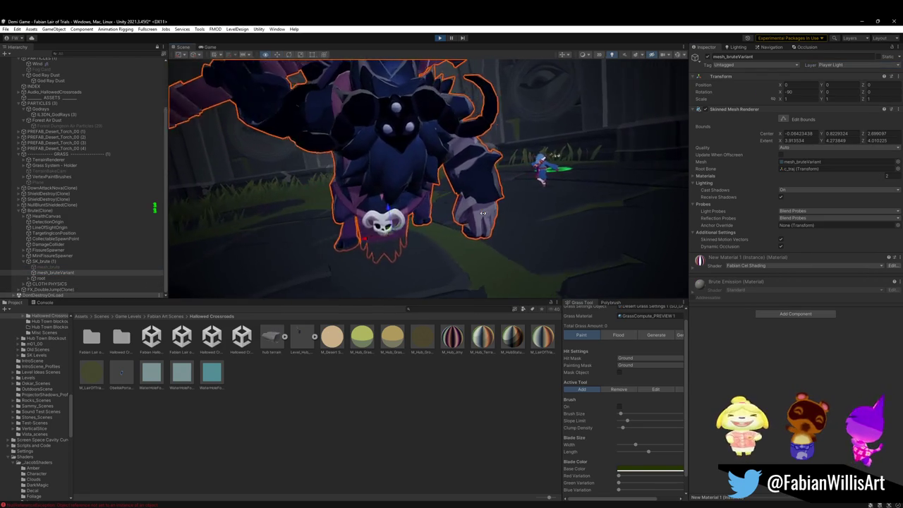
drag(482, 213, 527, 211)
click(527, 211)
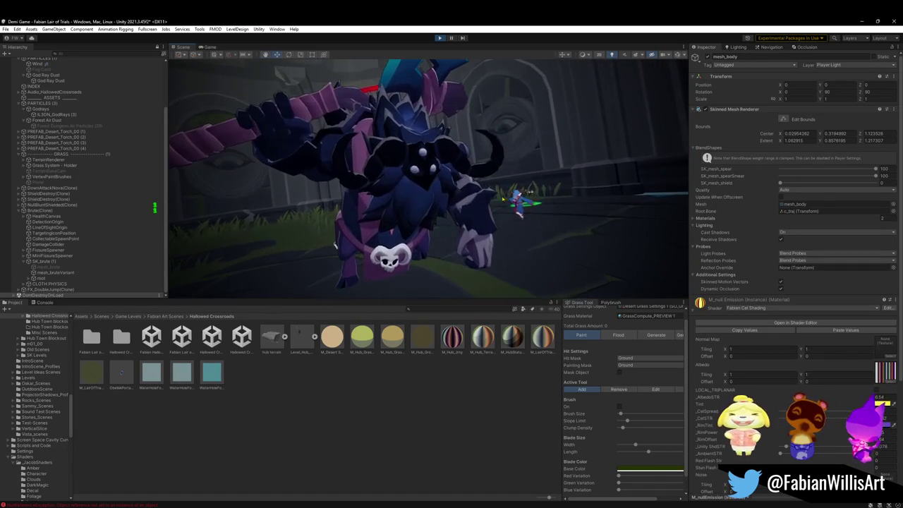
drag(334, 244, 480, 179)
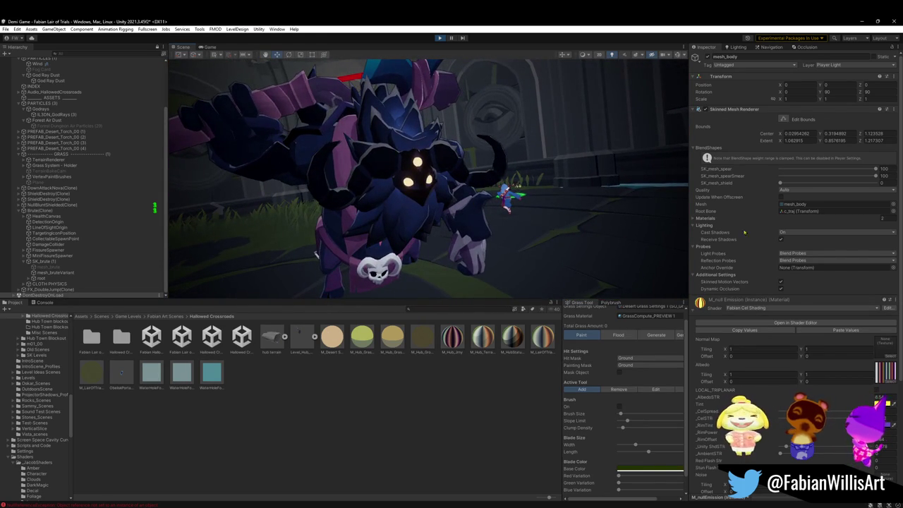
click(424, 232)
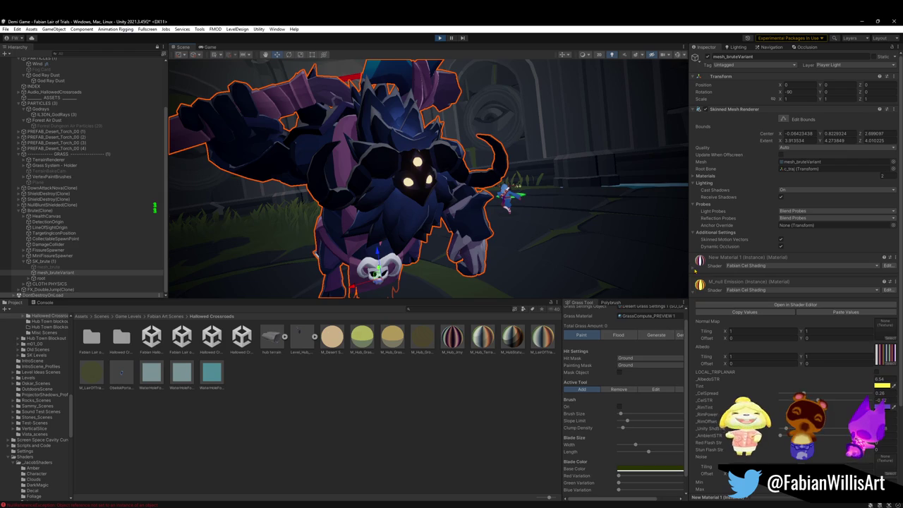
click(696, 266)
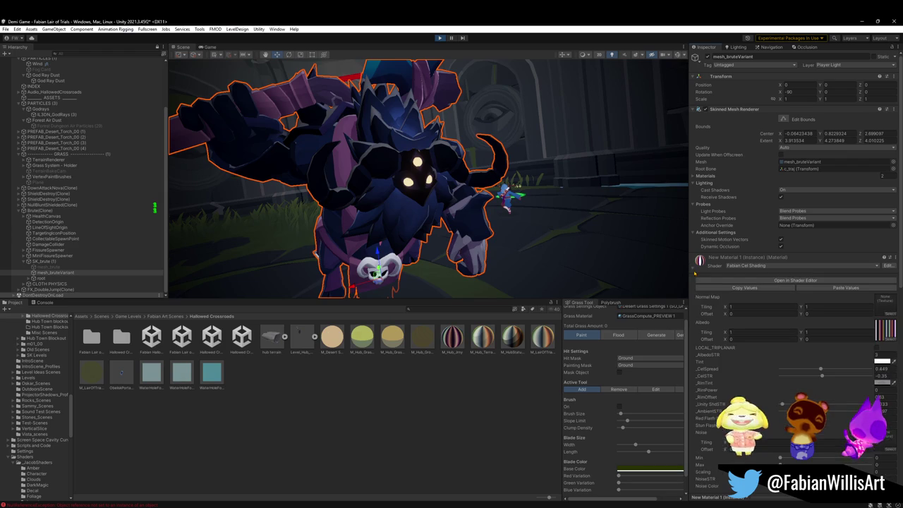
click(881, 383)
Try green, yellow and blue for the _RimTint HDR colour, ending on purple.
drag(843, 396, 867, 395)
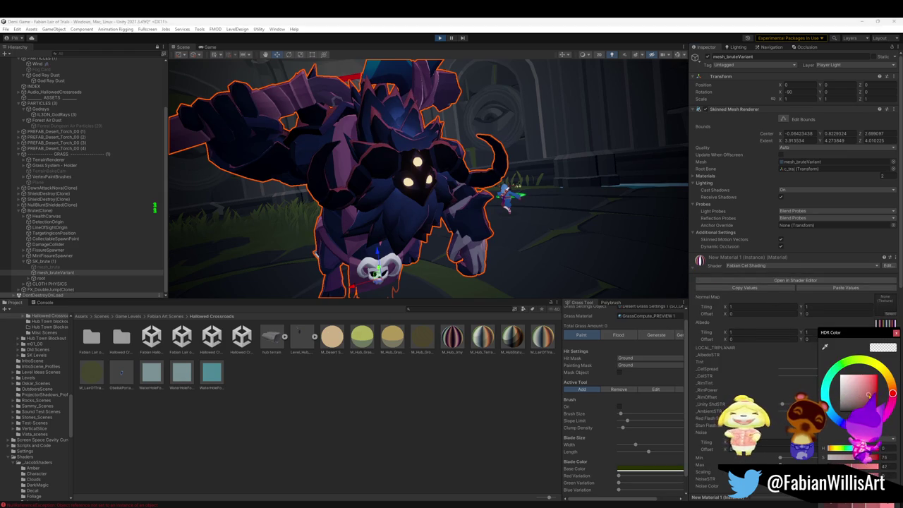
drag(838, 365, 834, 374)
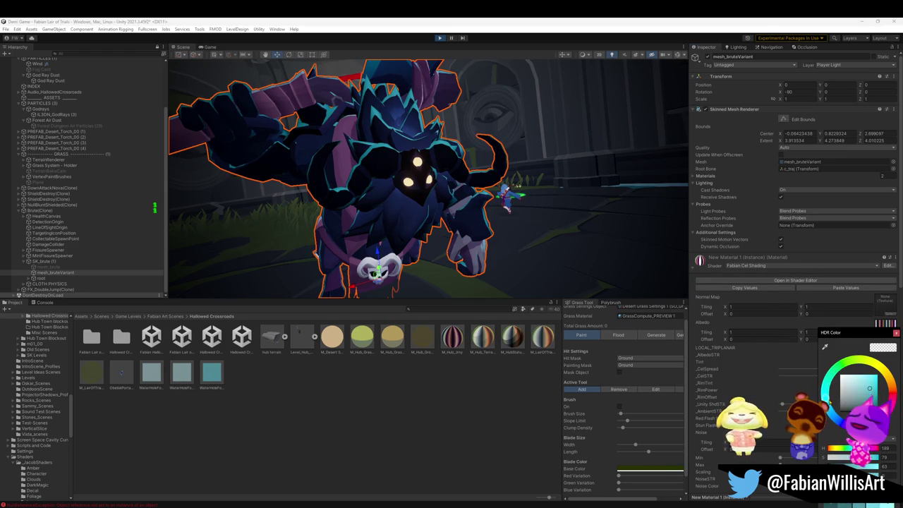
mouse_move(522, 176)
mouse_down()
mouse_move(476, 172)
mouse_move(530, 146)
mouse_up()
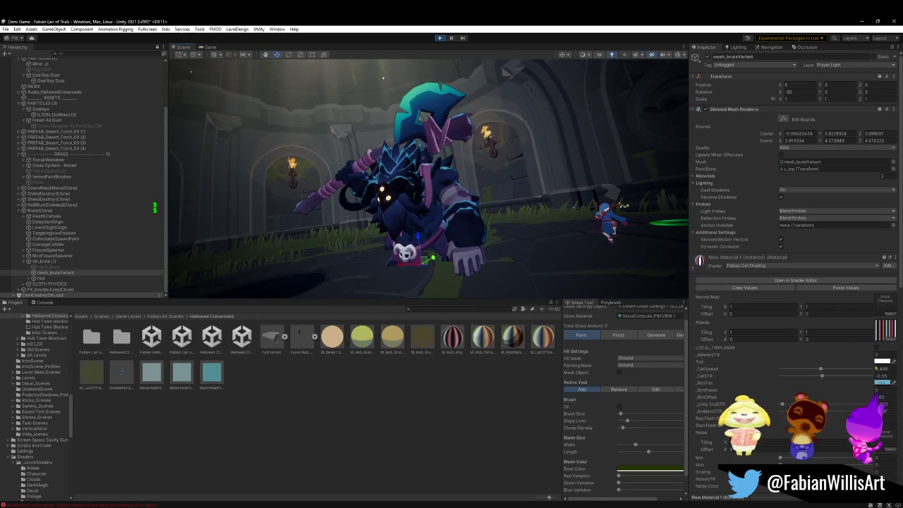
click(881, 383)
drag(829, 386, 841, 399)
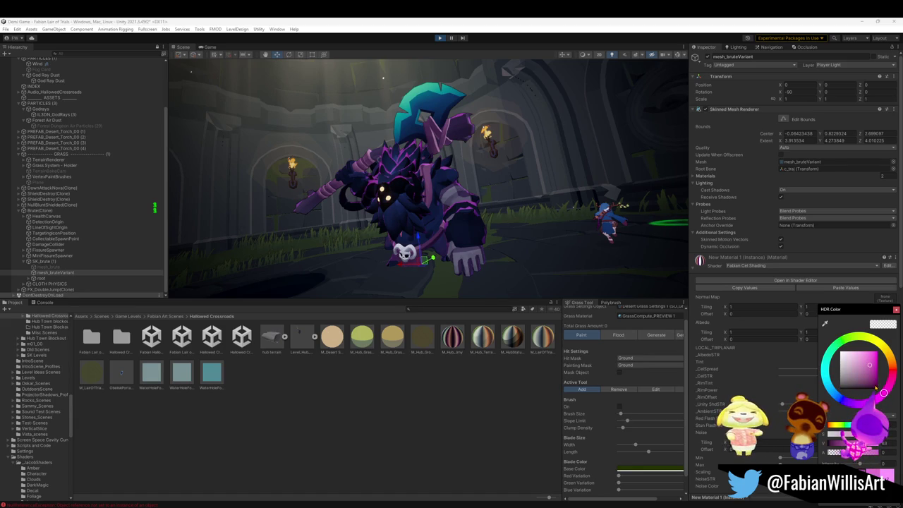
mouse_move(877, 385)
mouse_down()
mouse_move(889, 367)
mouse_move(883, 347)
mouse_up()
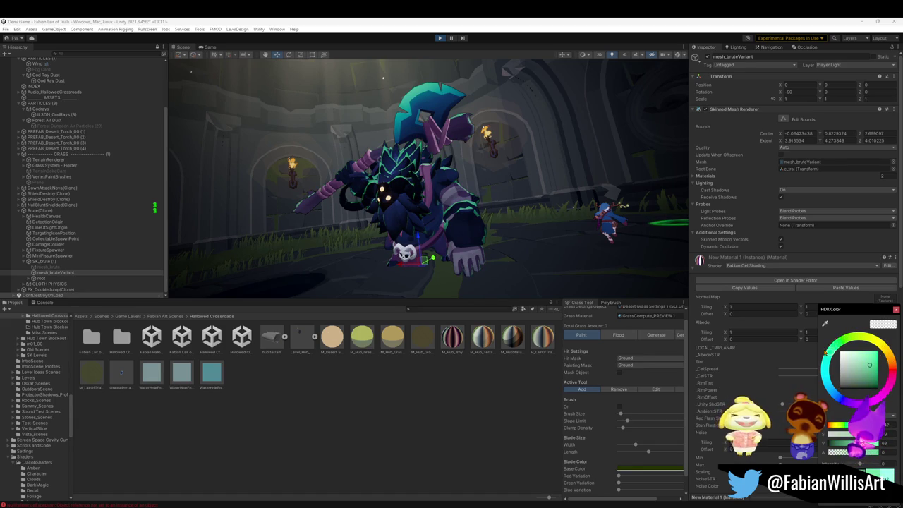
drag(822, 376, 845, 392)
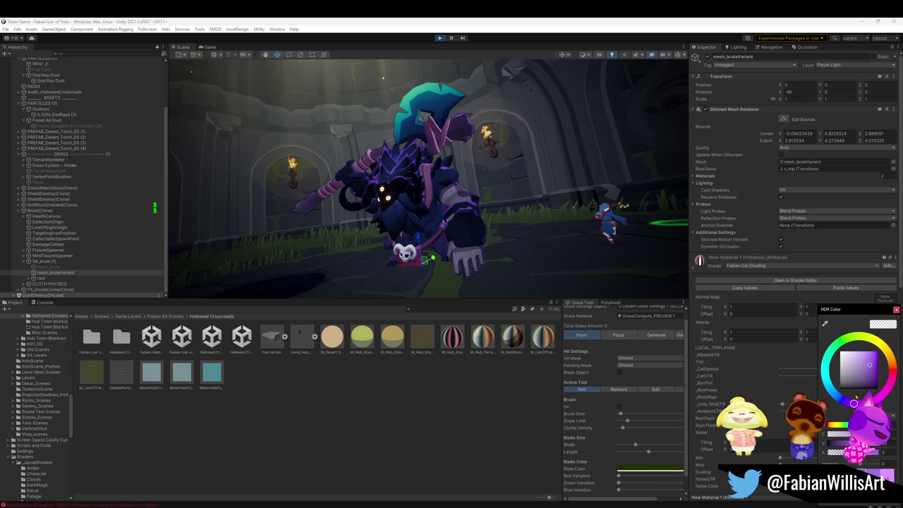
mouse_move(536, 211)
mouse_down()
mouse_move(578, 187)
mouse_move(391, 220)
mouse_move(333, 69)
mouse_up()
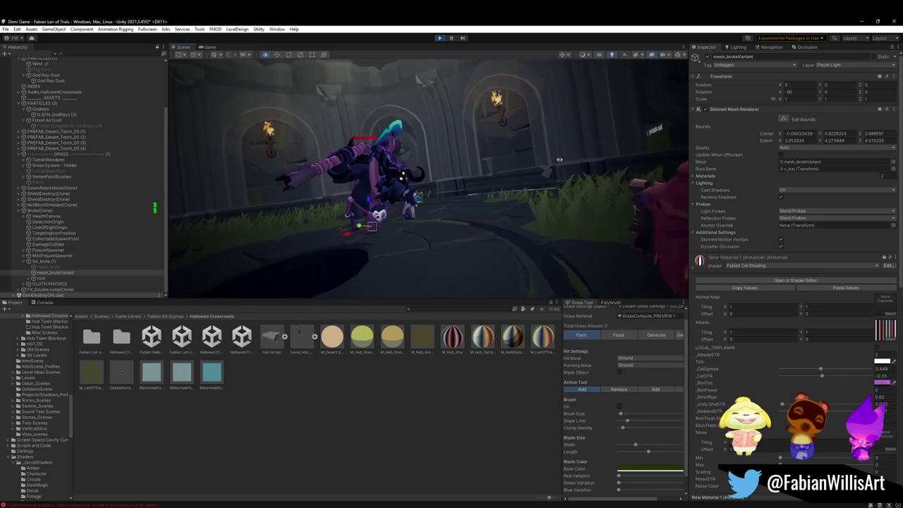
Orbit the Scene view to the brute, deselect it, and playtest fullscreen with F10.
drag(560, 159, 576, 185)
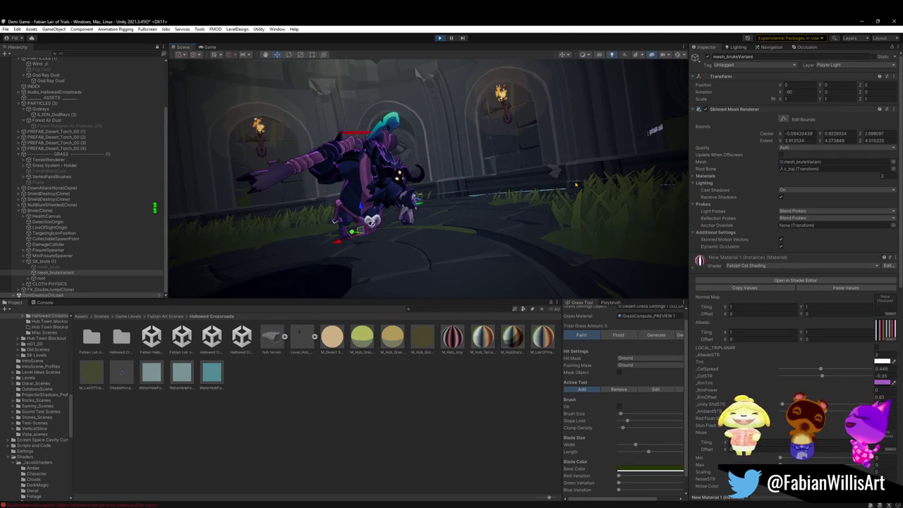
click(289, 482)
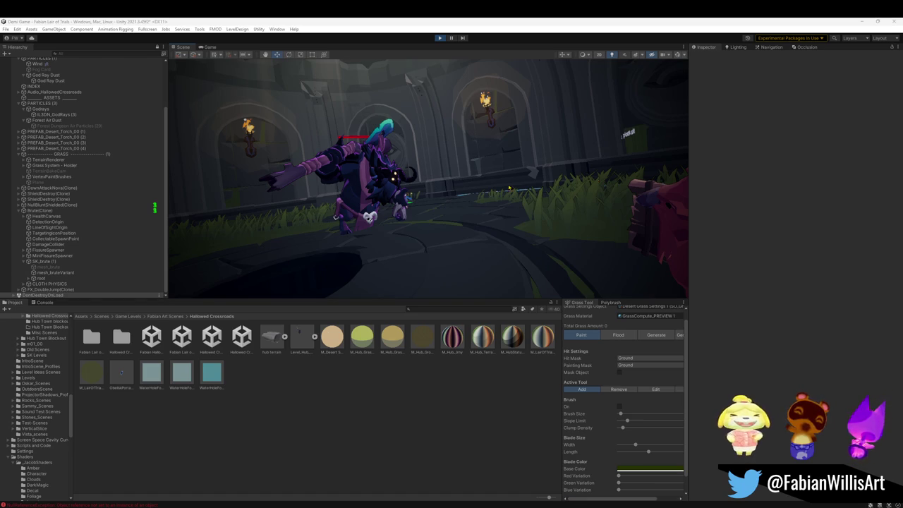
drag(424, 197, 450, 199)
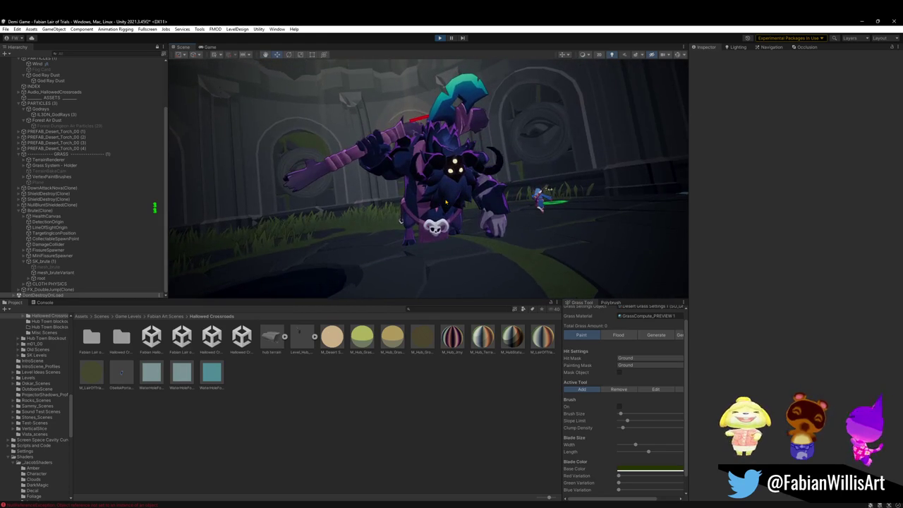
key(F10)
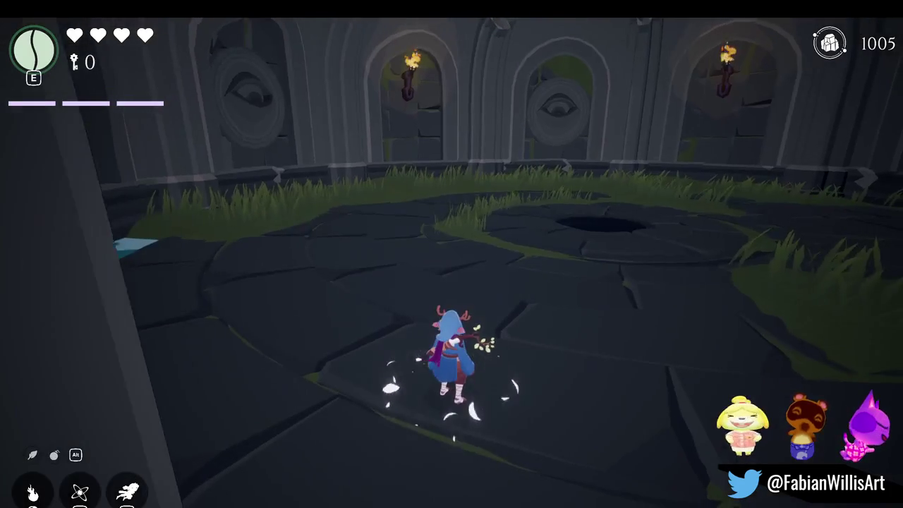
key(super)
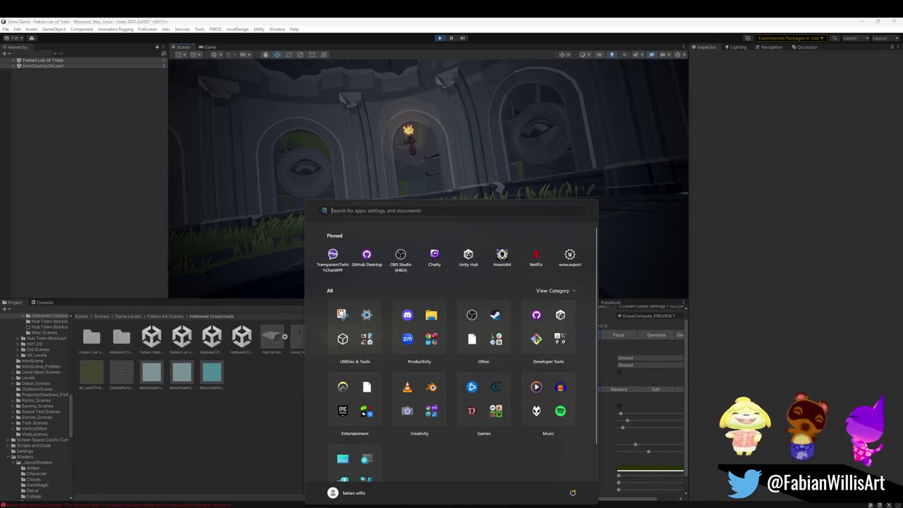
Bring the playtest back into the Game tab, resume from pause, and show the enemy-spawn list.
key(super)
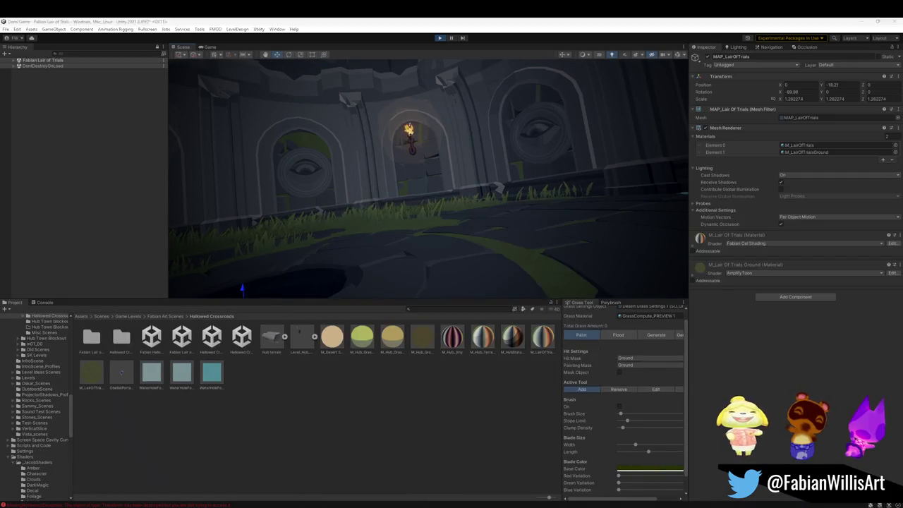
key(F10)
key(F10)
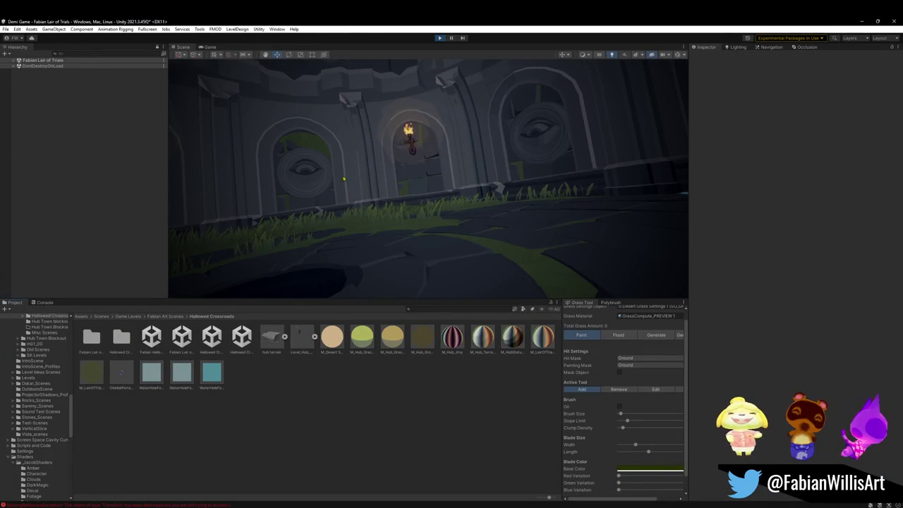
click(209, 46)
mouse_move(210, 46)
mouse_down()
mouse_move(373, 187)
mouse_move(263, 92)
mouse_up()
key(Escape)
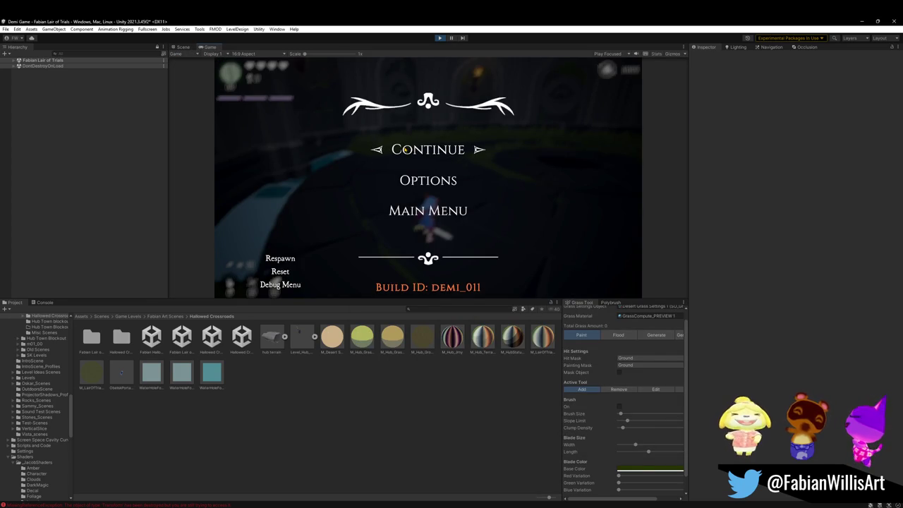
click(406, 149)
key(Tab)
Spawn a Brute in front of the player, browse the enemy spawn list, then switch to the Scene view.
key(space)
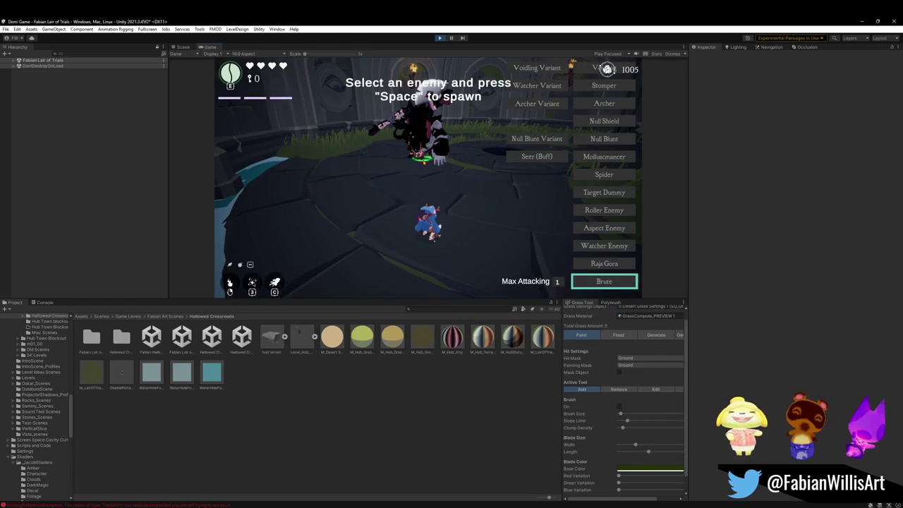
click(603, 120)
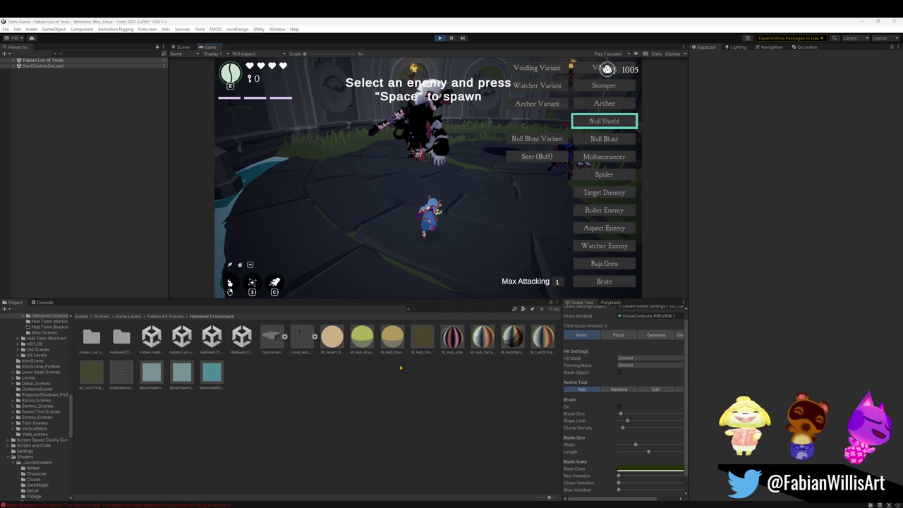
click(183, 46)
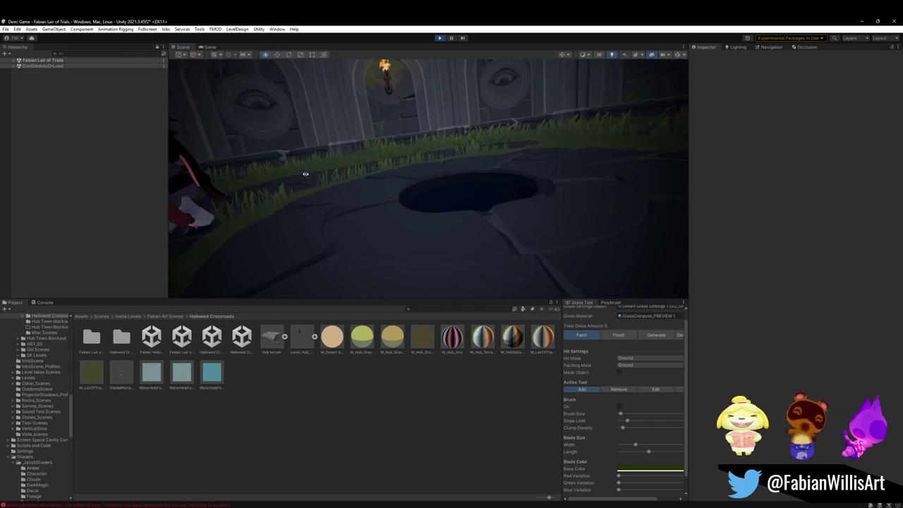
Locate the spawned Brute's mesh_brute in the Hierarchy and frame it in the Scene view.
mouse_move(305, 173)
mouse_down()
mouse_move(345, 162)
mouse_move(395, 183)
mouse_up()
click(485, 261)
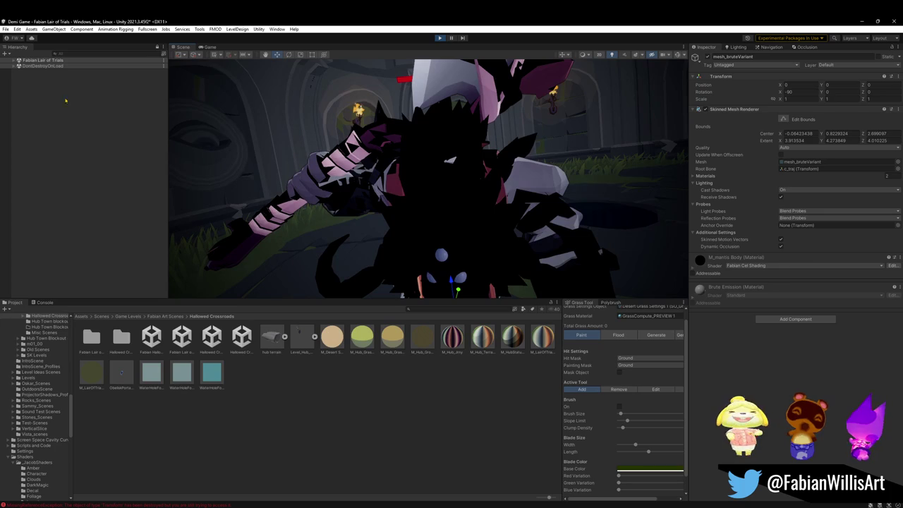
click(14, 60)
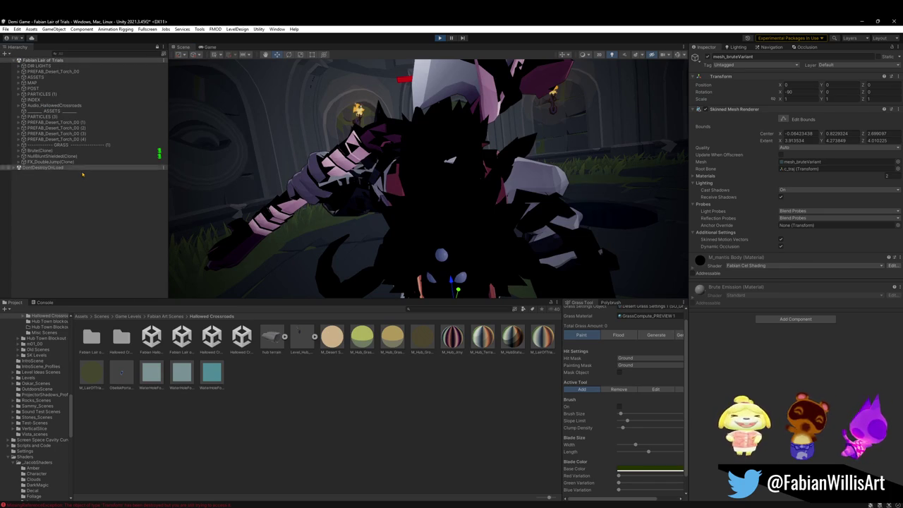
click(407, 204)
key(f)
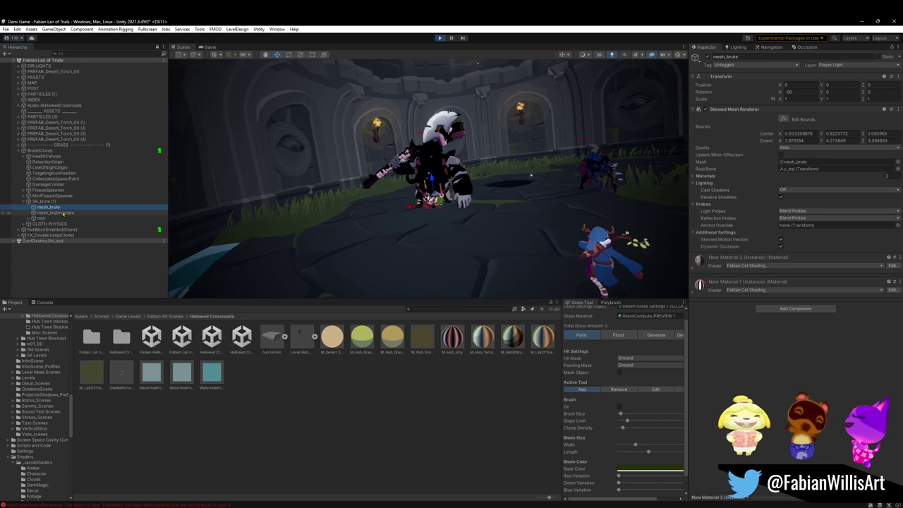
Deactivate mesh_brute and put mesh_bruteVariant on the 9: Player Light layer.
click(63, 212)
click(57, 206)
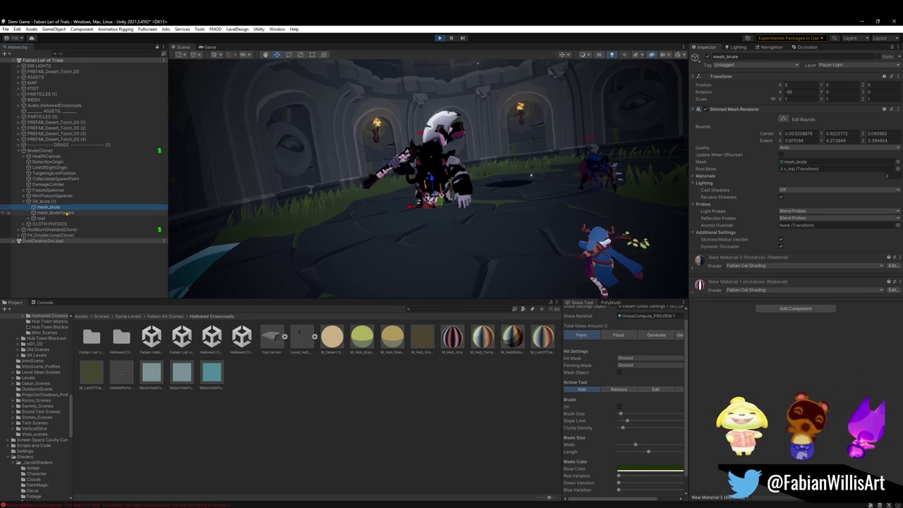
click(709, 58)
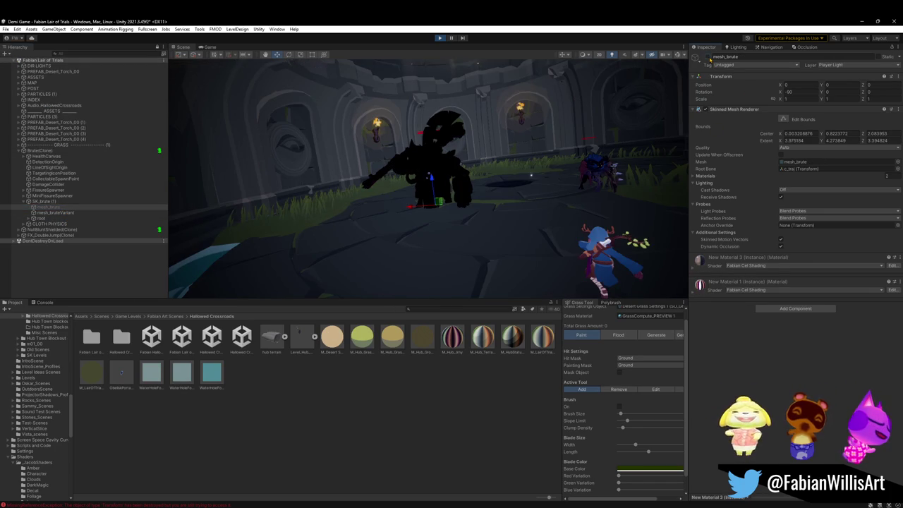
click(58, 212)
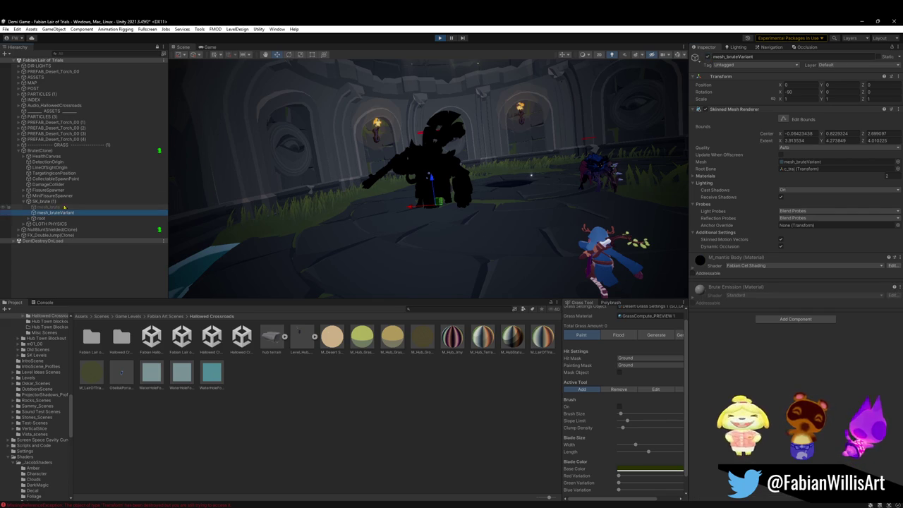
click(870, 66)
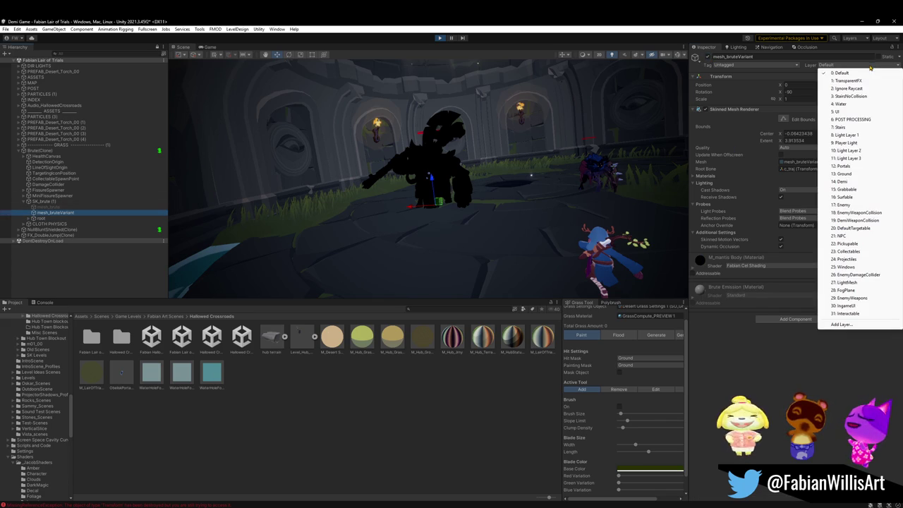
click(859, 143)
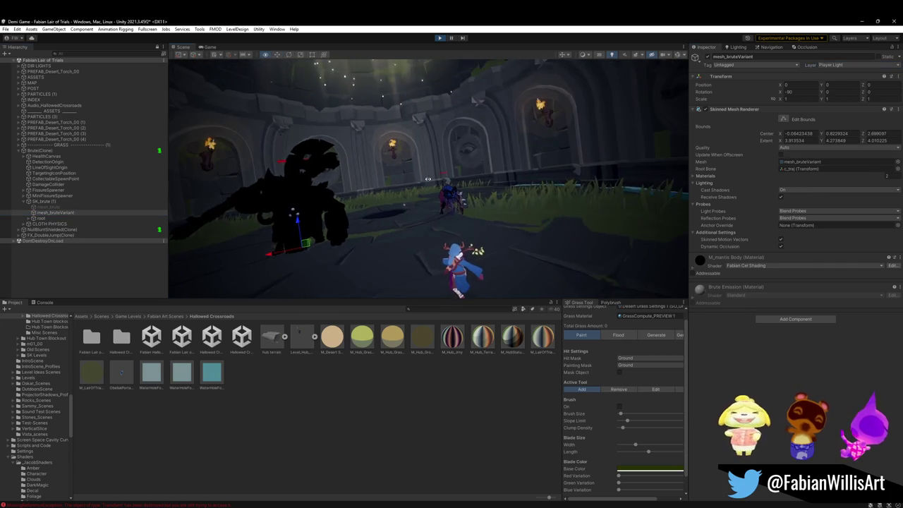
click(450, 199)
key(f)
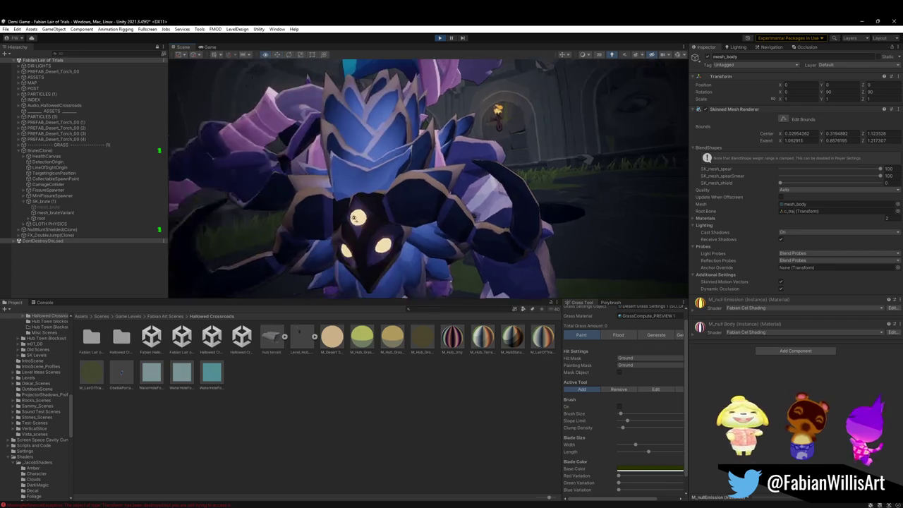
Shift the M_null Body material's Tint toward teal in the HDR colour picker.
click(713, 337)
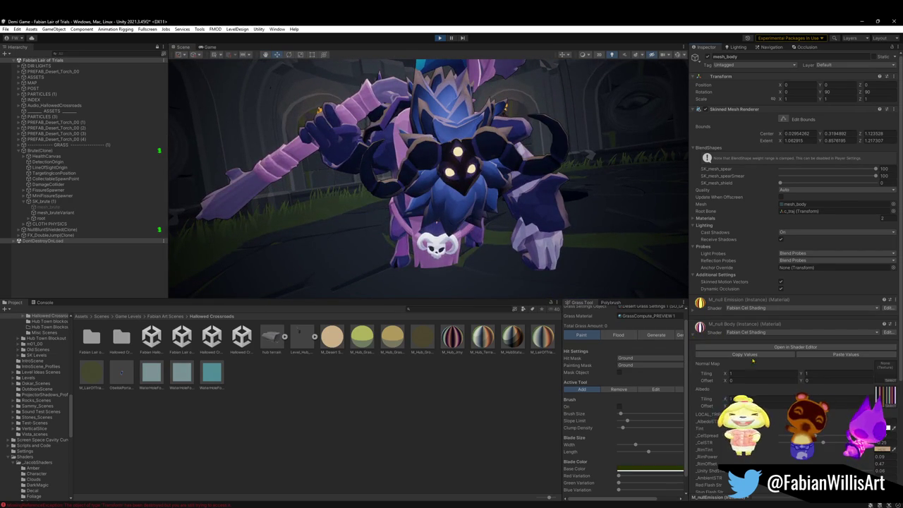
click(883, 448)
drag(827, 363, 823, 363)
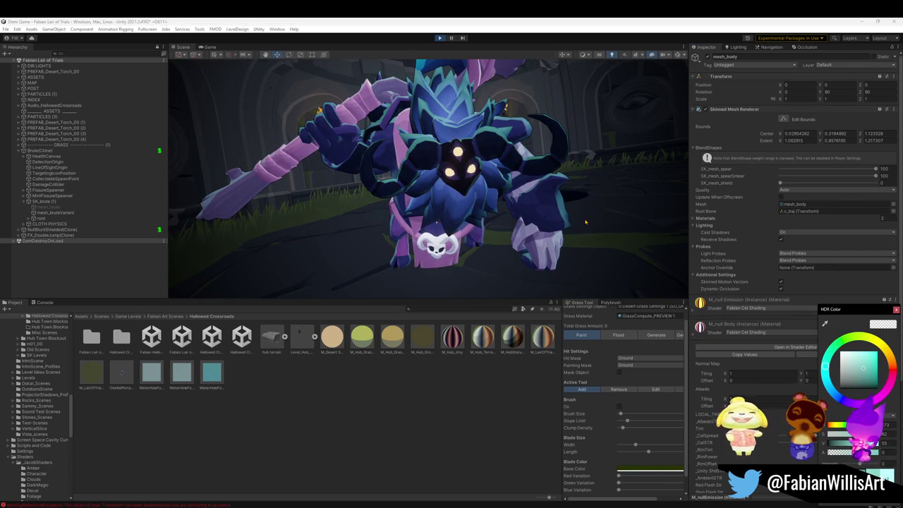
click(546, 237)
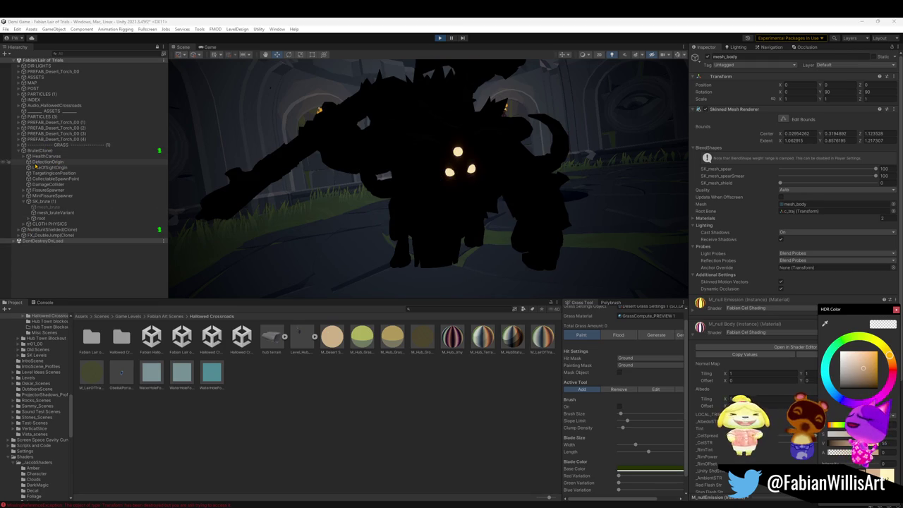
Inspect mesh_brute, mesh_body and mesh_bruteVariant up close, expanding New Material 1's properties.
key(Down)
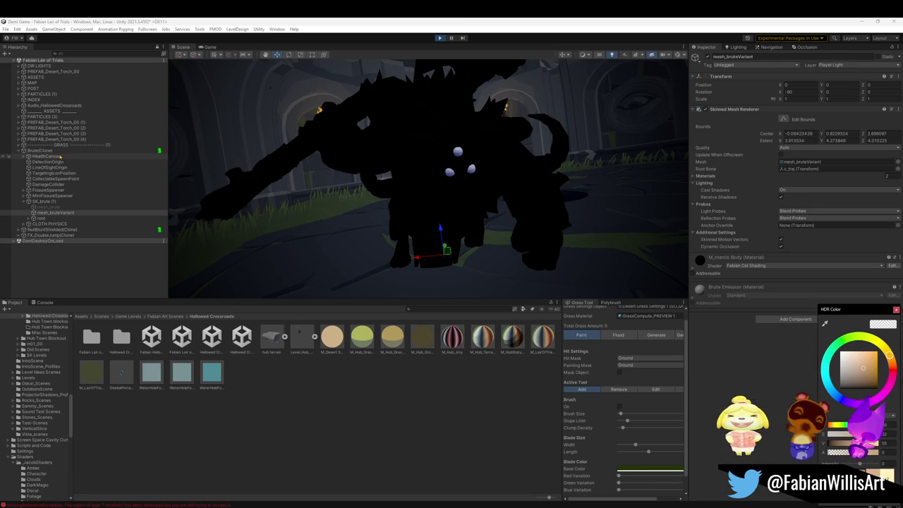
click(67, 208)
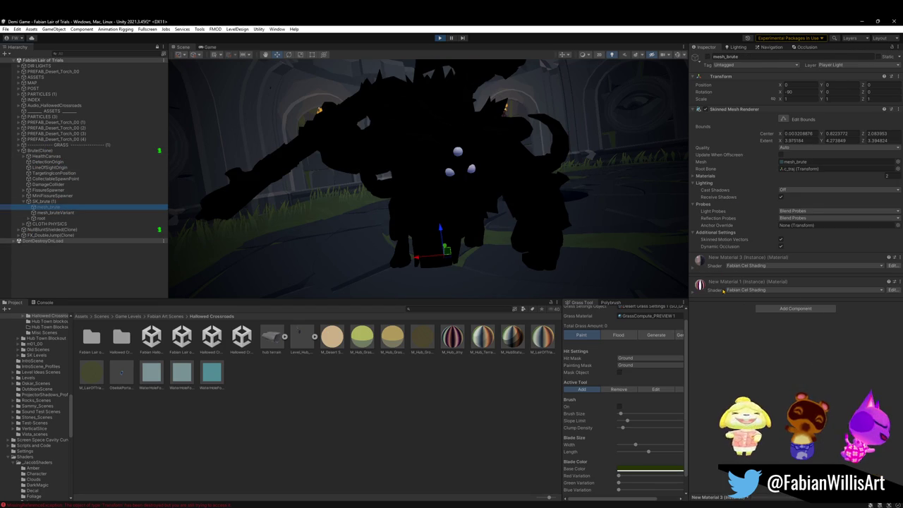
key(f)
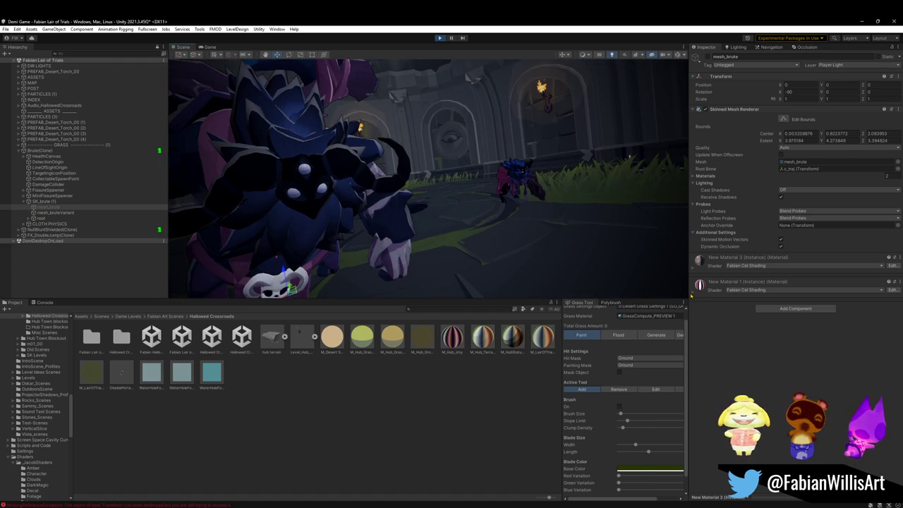
click(510, 176)
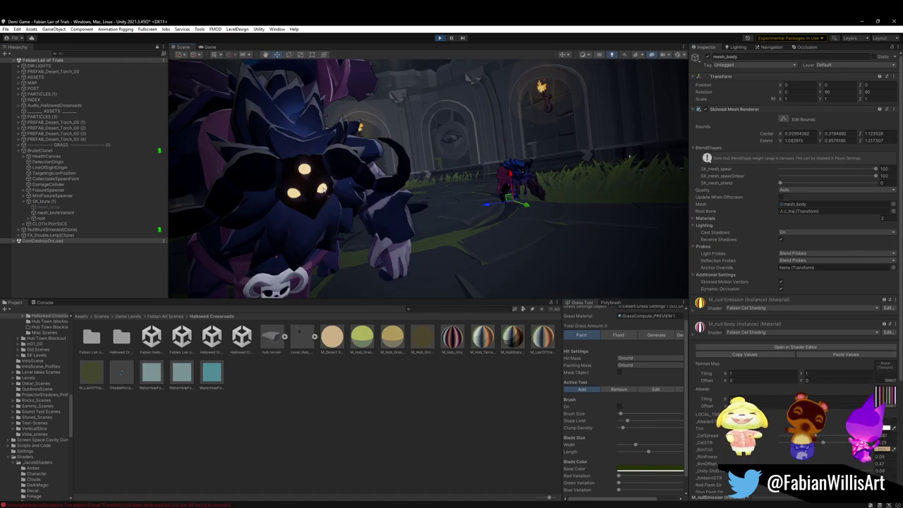
click(419, 210)
key(f)
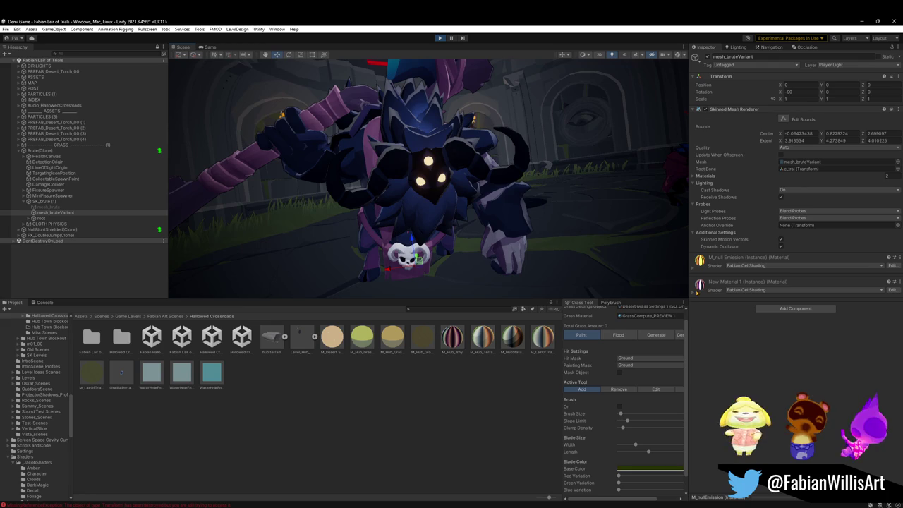
click(691, 292)
Tint the brute's rim highlights a saturated teal.
click(881, 385)
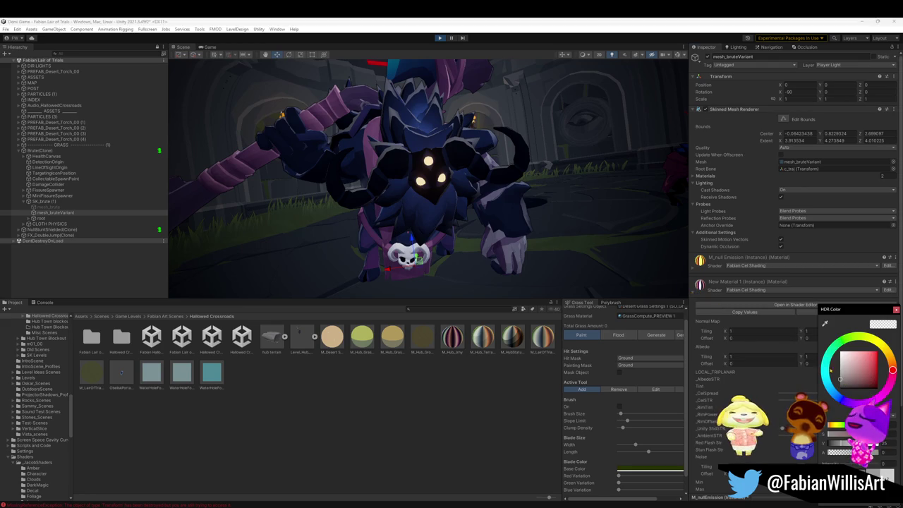
drag(847, 378, 864, 376)
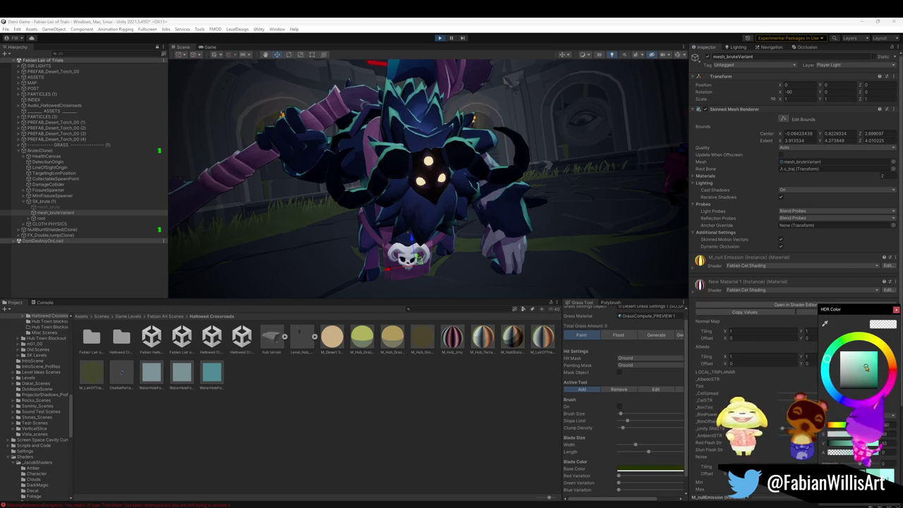
drag(864, 374, 876, 374)
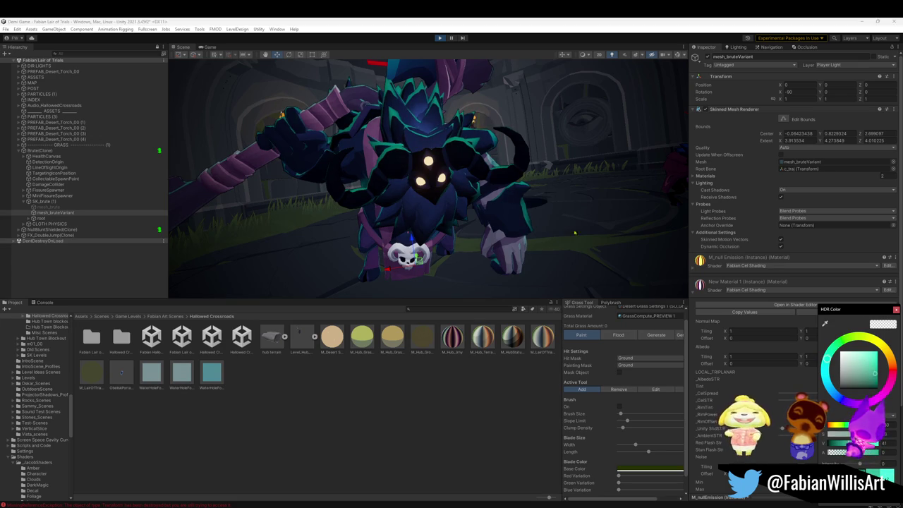
click(650, 270)
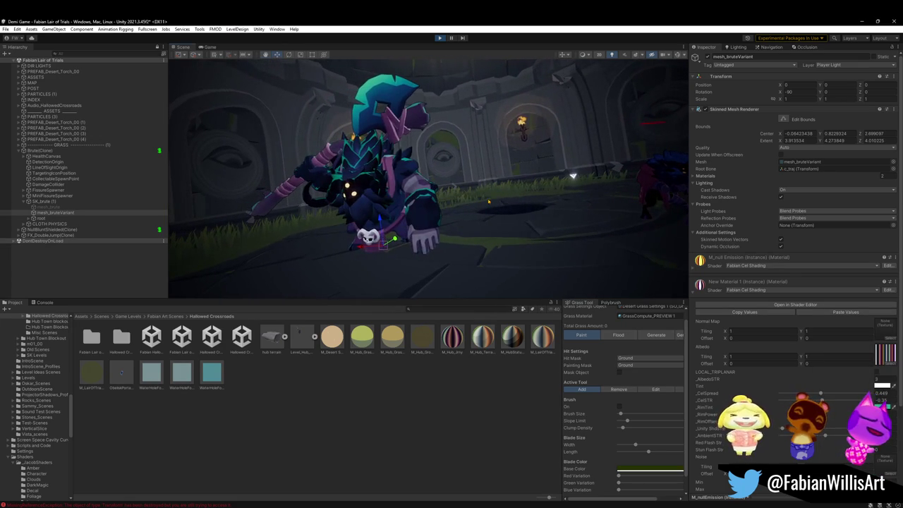
Rework the rim tint toward blue and pinkish lavender, and brighten the material colour slightly.
click(885, 407)
mouse_move(826, 378)
mouse_down()
mouse_move(838, 397)
mouse_move(829, 387)
mouse_move(849, 396)
mouse_up()
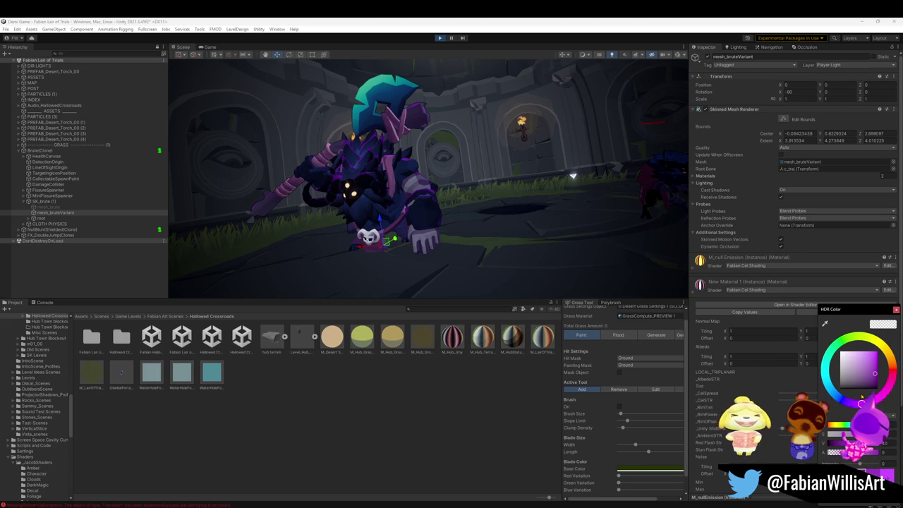
mouse_move(851, 397)
mouse_down()
mouse_move(862, 404)
mouse_move(869, 381)
mouse_up()
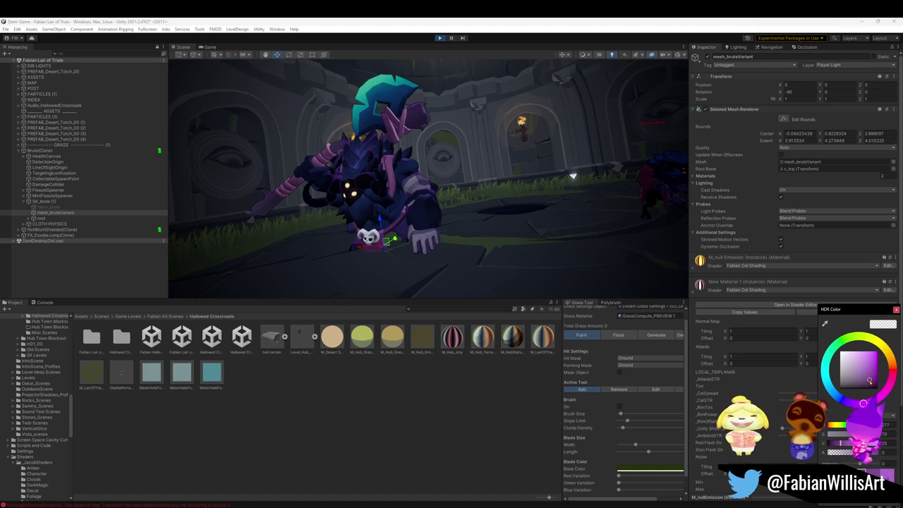
drag(871, 372, 870, 368)
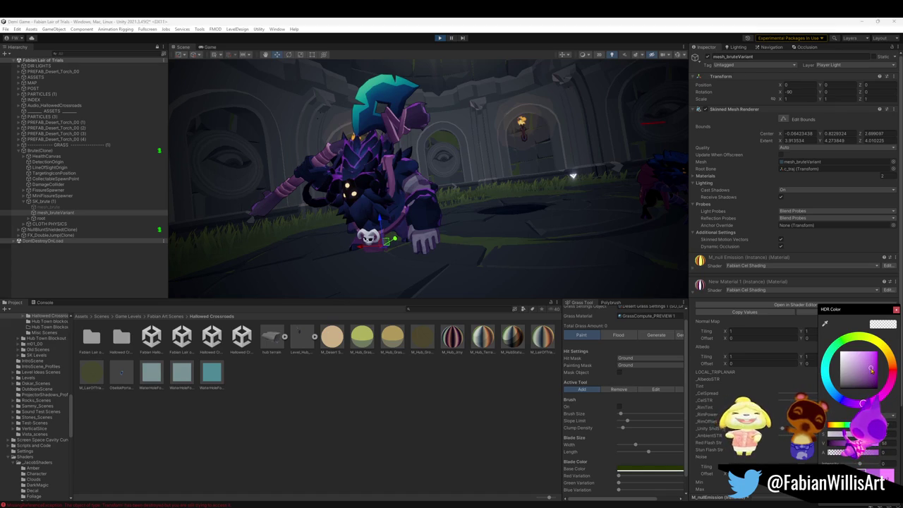
key(Return)
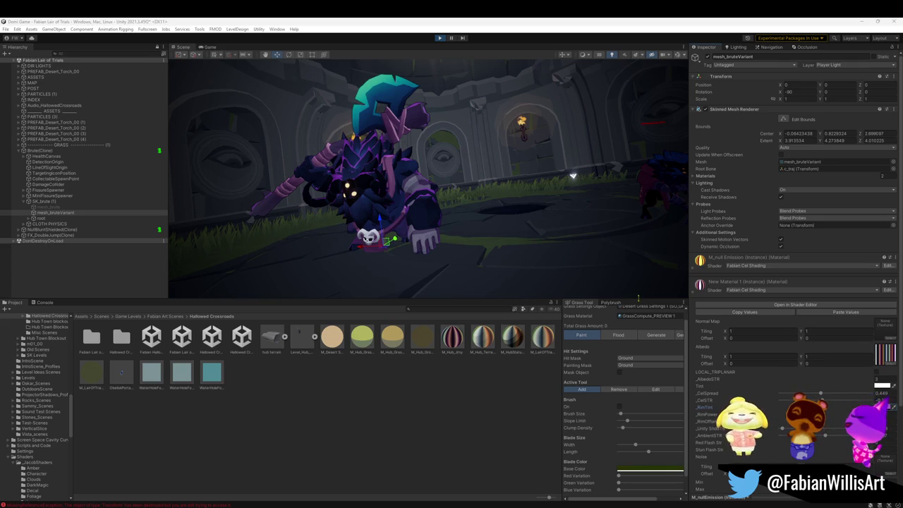
Change the _RimTint hue to green, giving the brute a green rim glow.
click(881, 407)
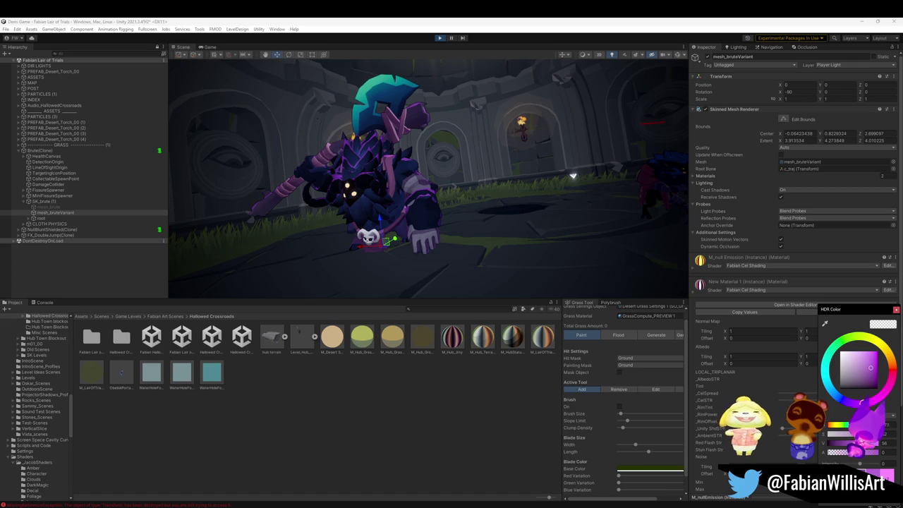
mouse_move(882, 396)
mouse_down()
mouse_move(890, 361)
mouse_move(866, 337)
mouse_move(825, 346)
mouse_move(827, 377)
mouse_up()
click(547, 247)
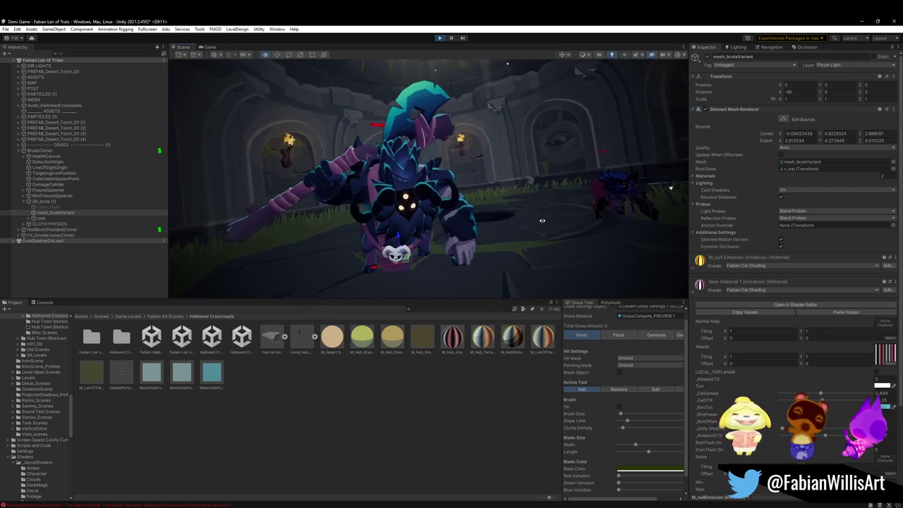
click(595, 202)
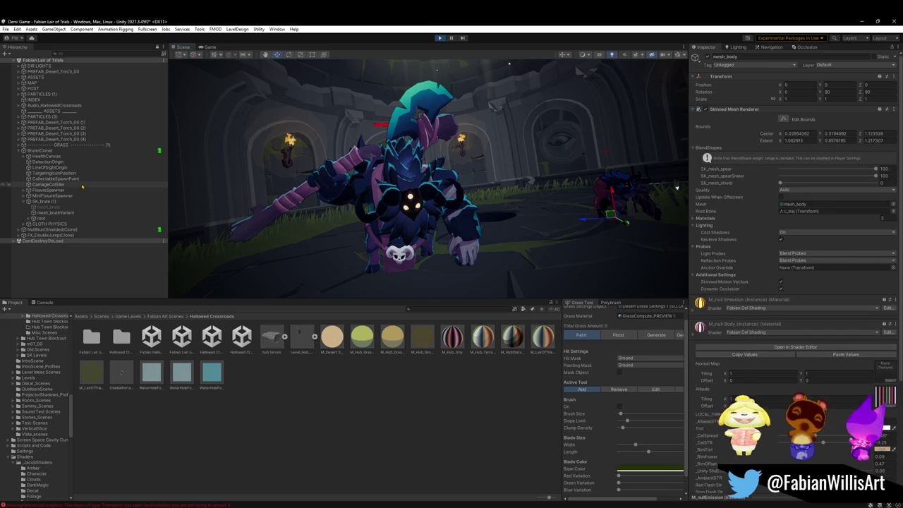
Deactivate the NullBluntShielded(Clone) enemy and return to the running Game view.
key(f)
click(70, 278)
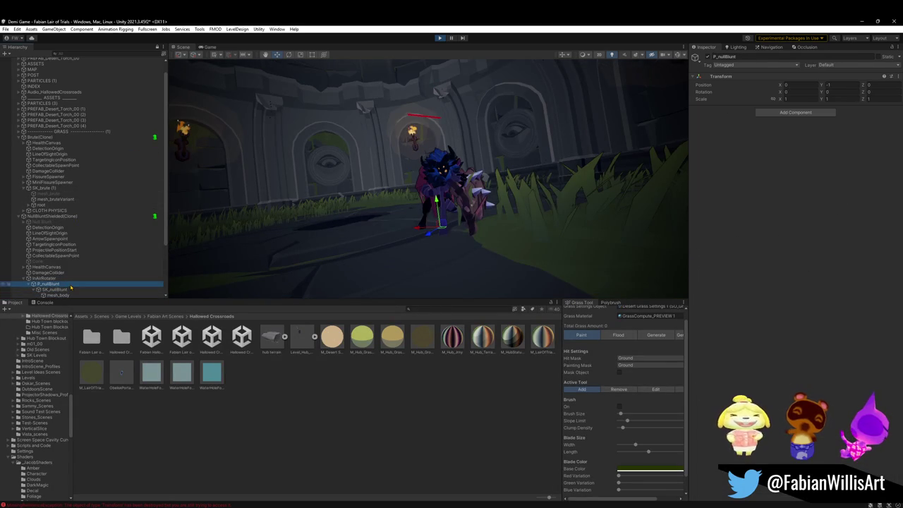
click(56, 216)
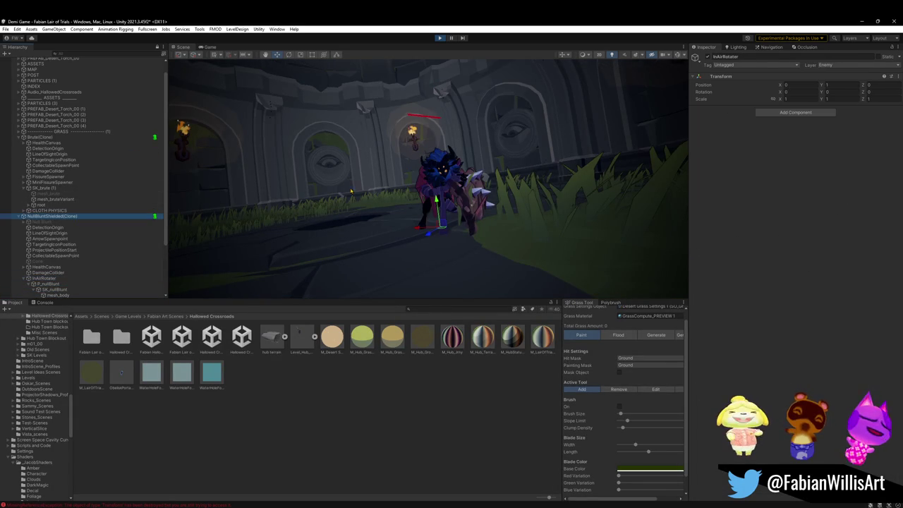
click(19, 216)
click(46, 235)
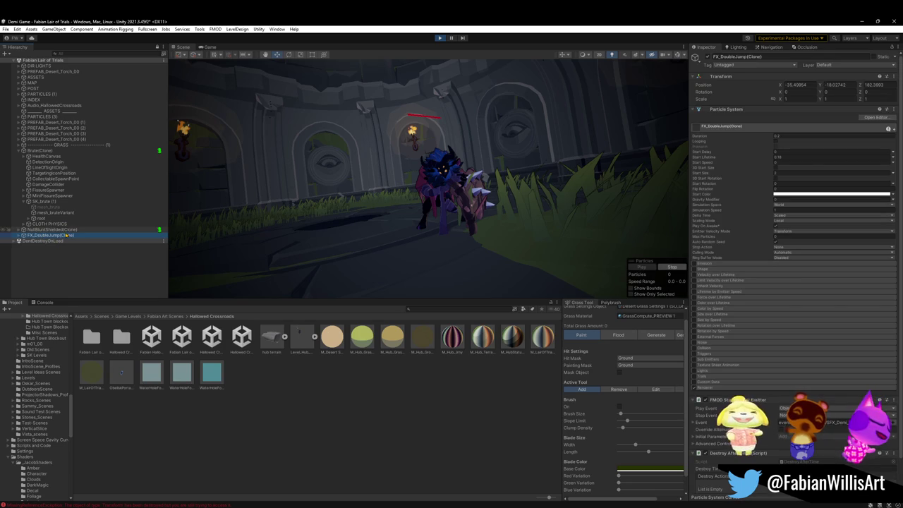
click(67, 229)
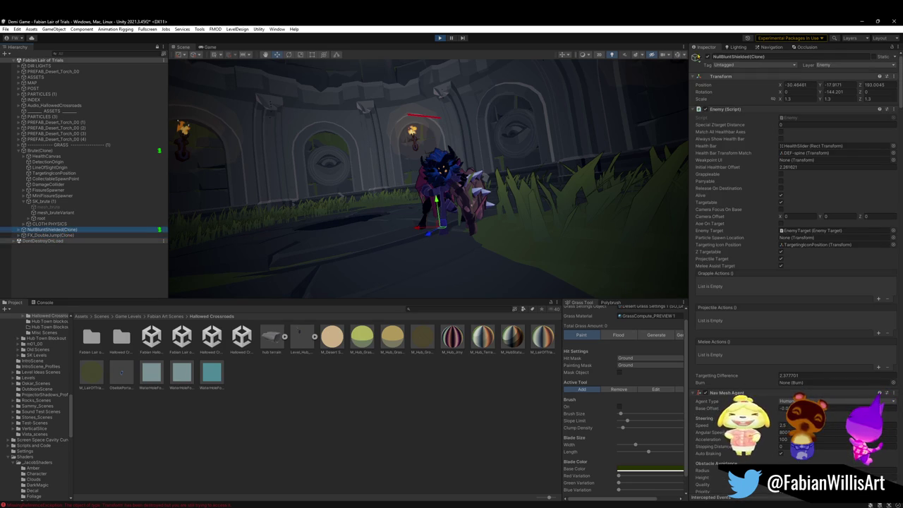
click(695, 57)
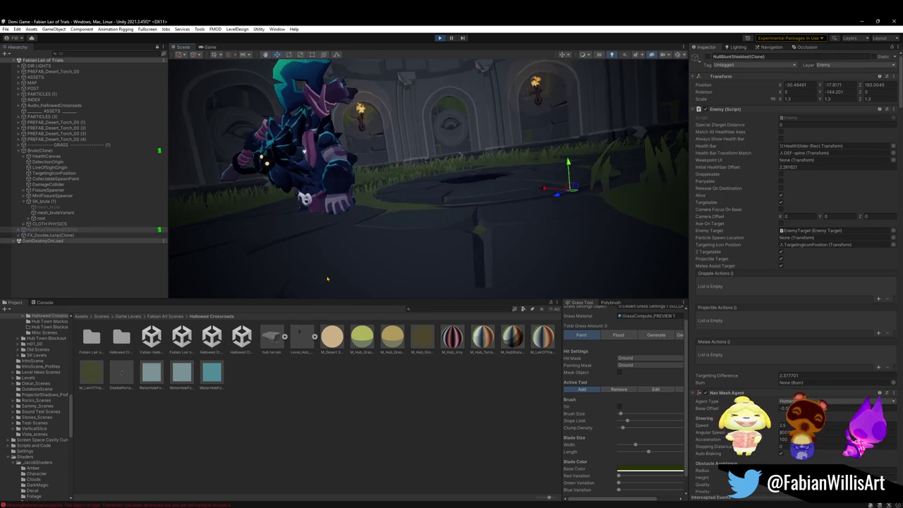
click(210, 47)
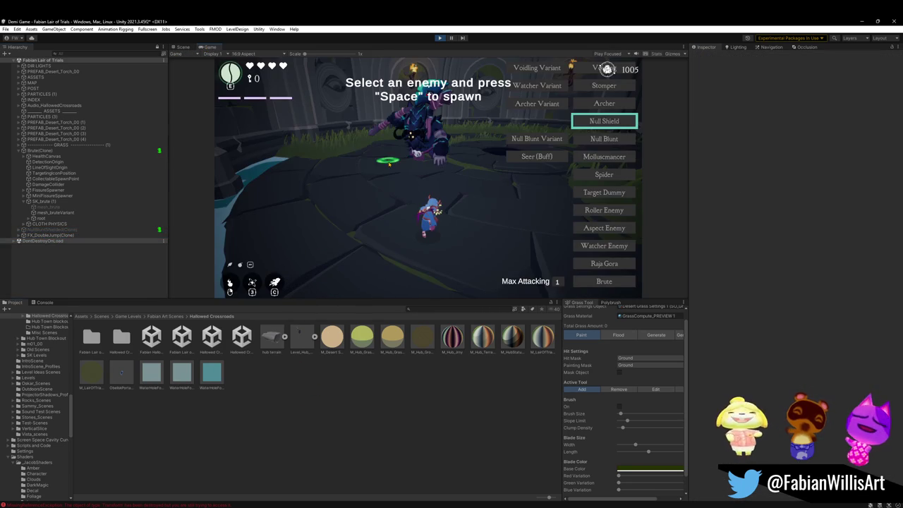
Toggle the debug overlay, go fullscreen with F10, fight the brute boss, then pause.
key(F1)
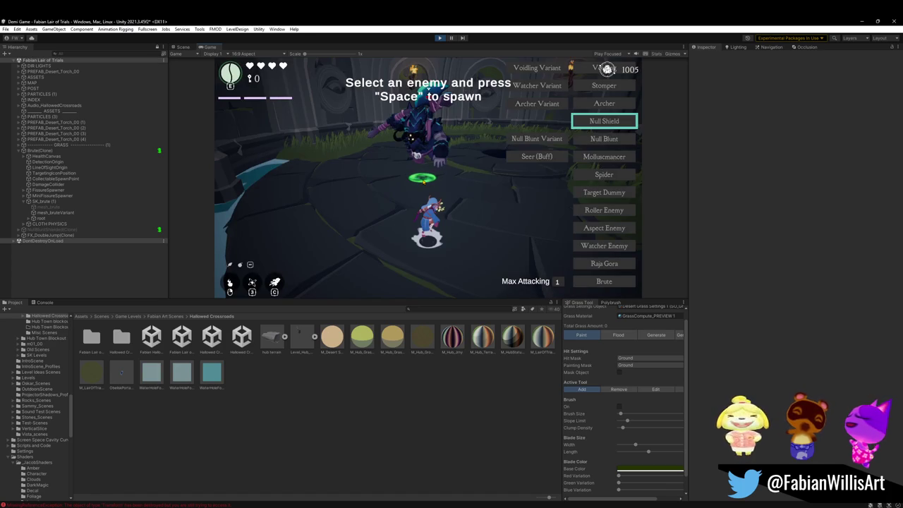
key(F10)
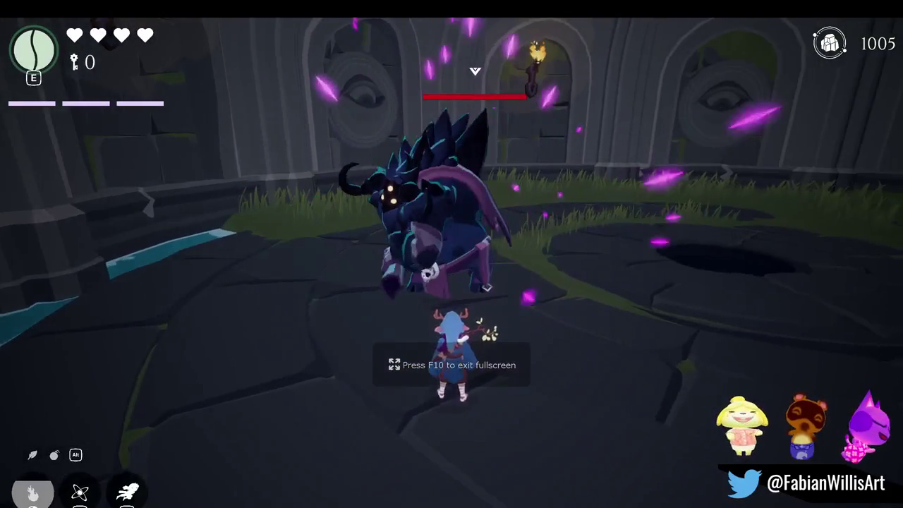
key(space)
key(space)
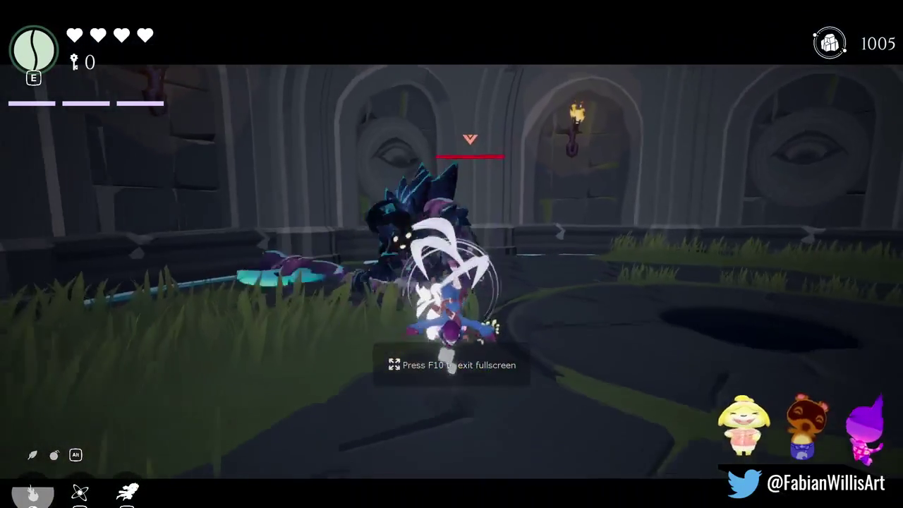
key(space)
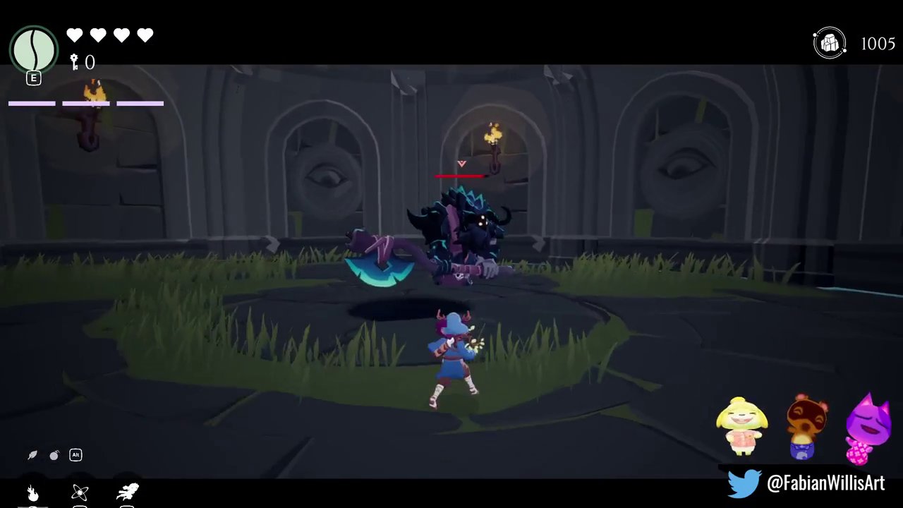
key(space)
key(space)
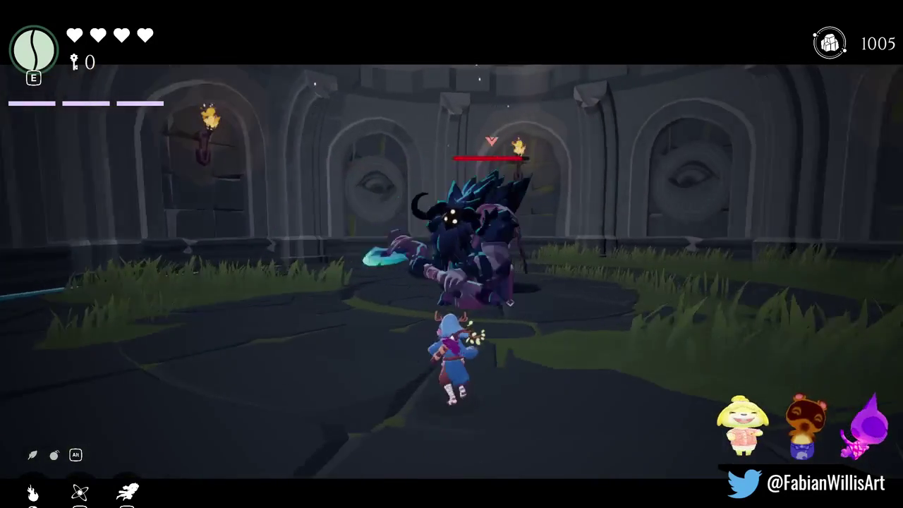
key(space)
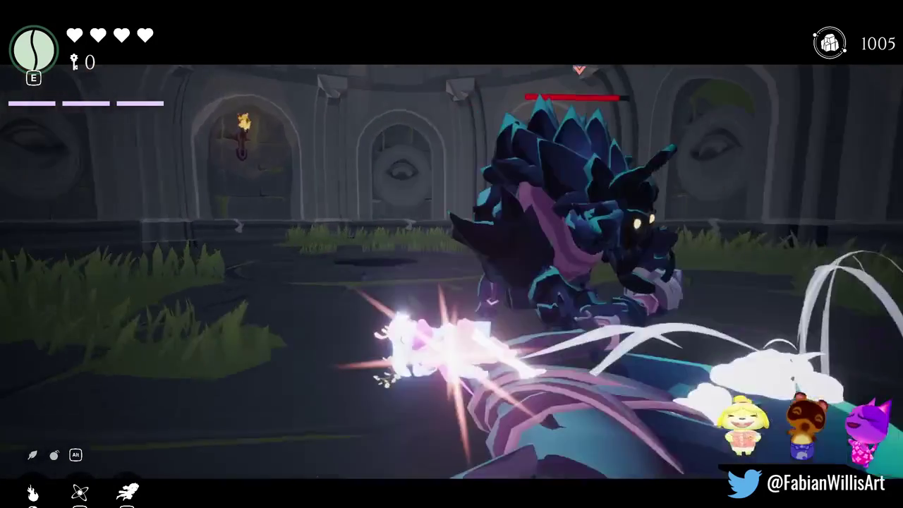
key(space)
key(w)
key(Escape)
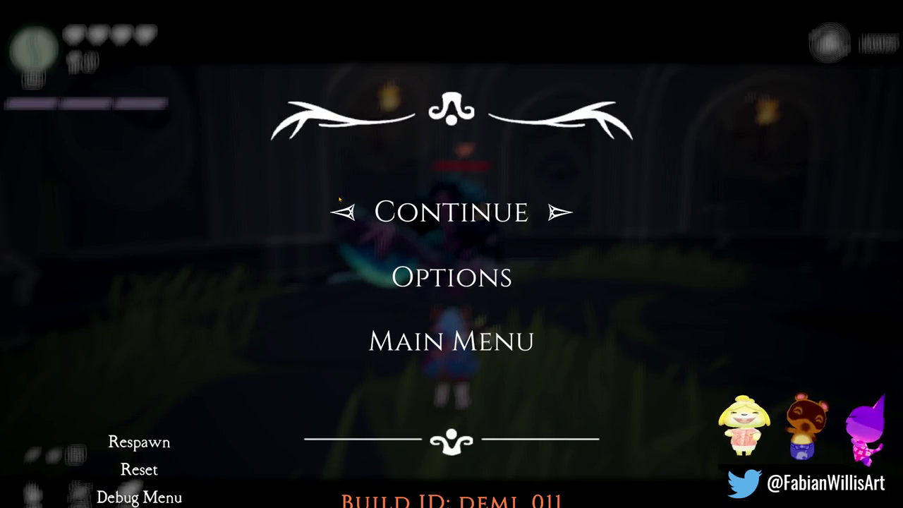
Start a Snipping Tool recording of the game area, resume fighting the boss, then pause again.
key(super+shift+s)
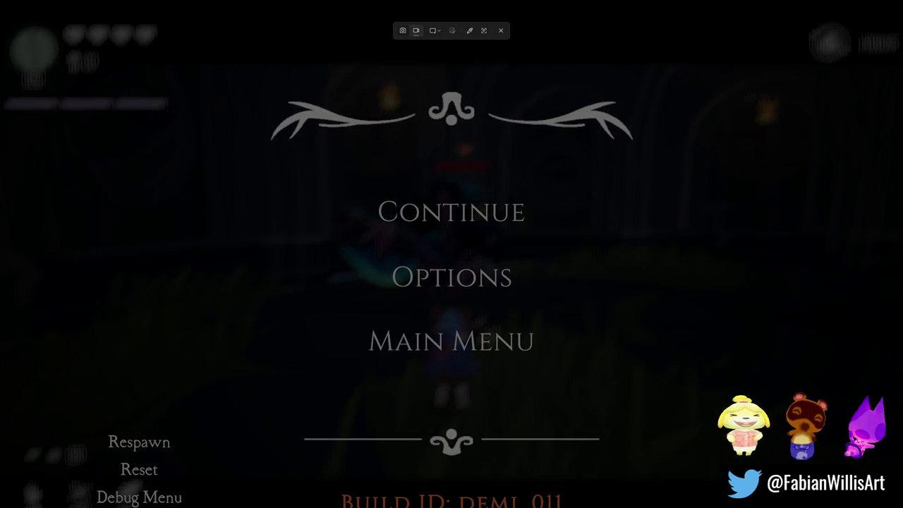
drag(200, 89, 848, 488)
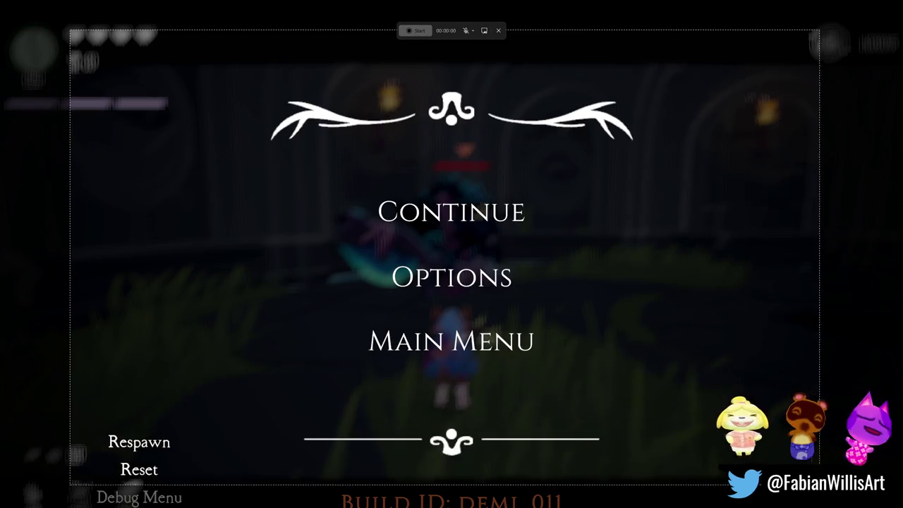
click(415, 31)
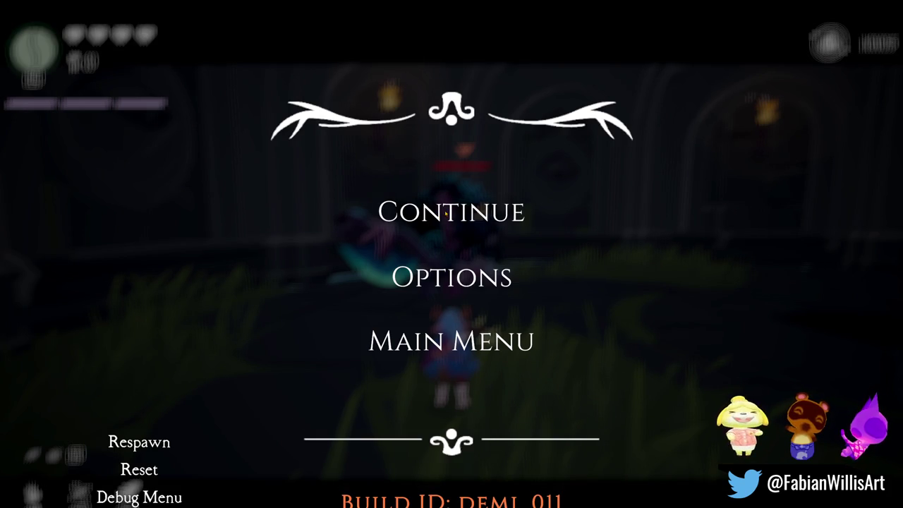
click(446, 210)
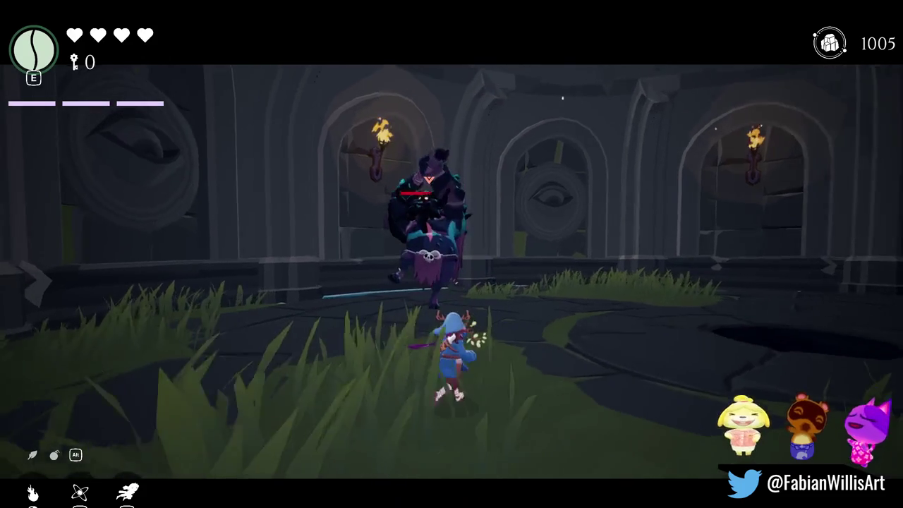
key(w)
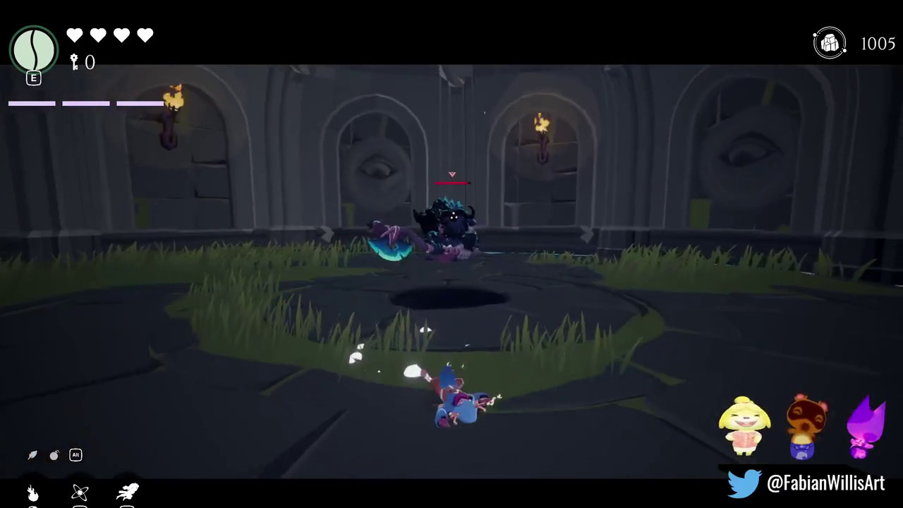
key(w)
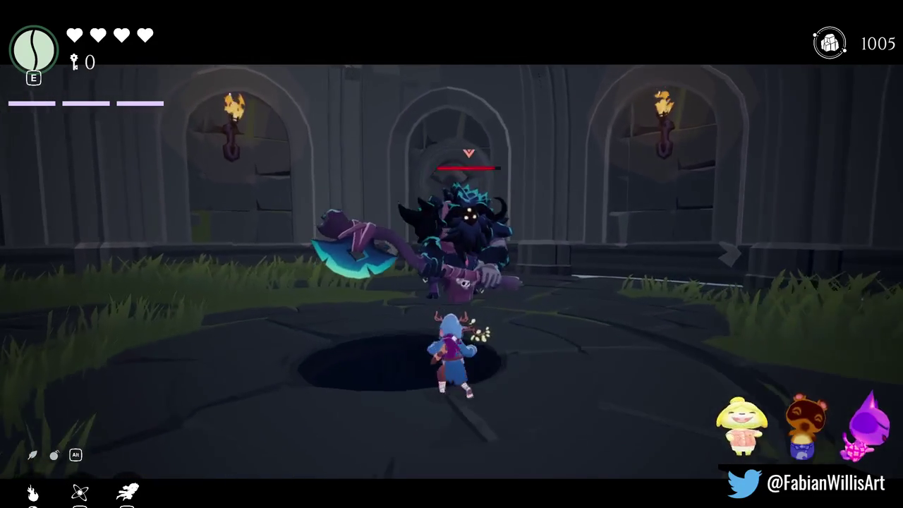
key(space)
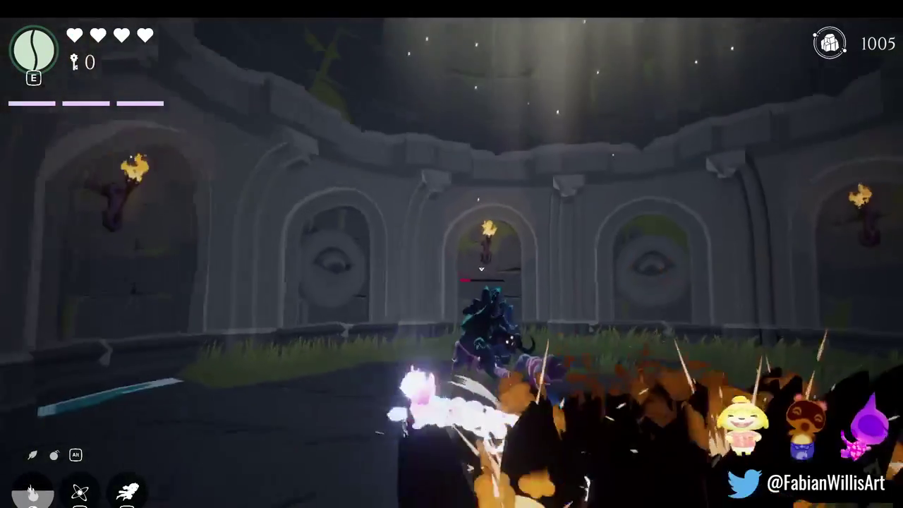
key(Escape)
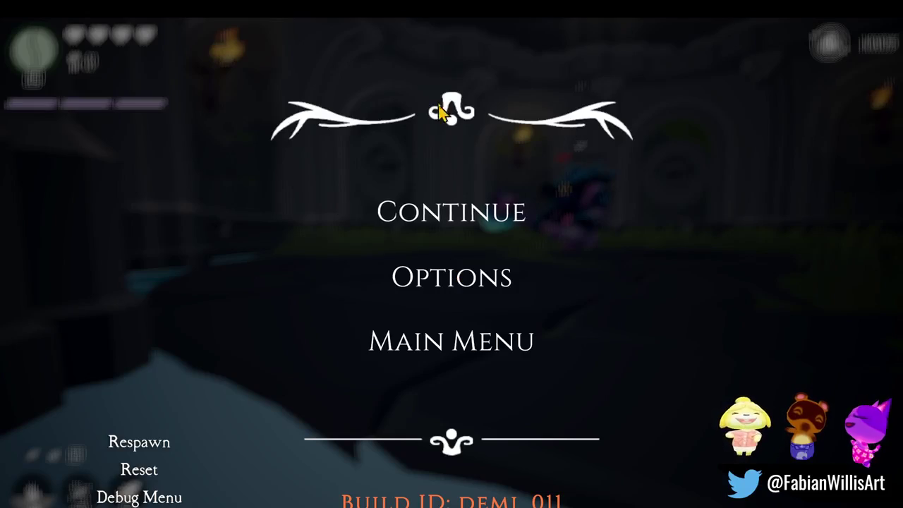
Start a new Snipping Tool recording of the game area with Win+Shift+R, then resume play.
key(Print)
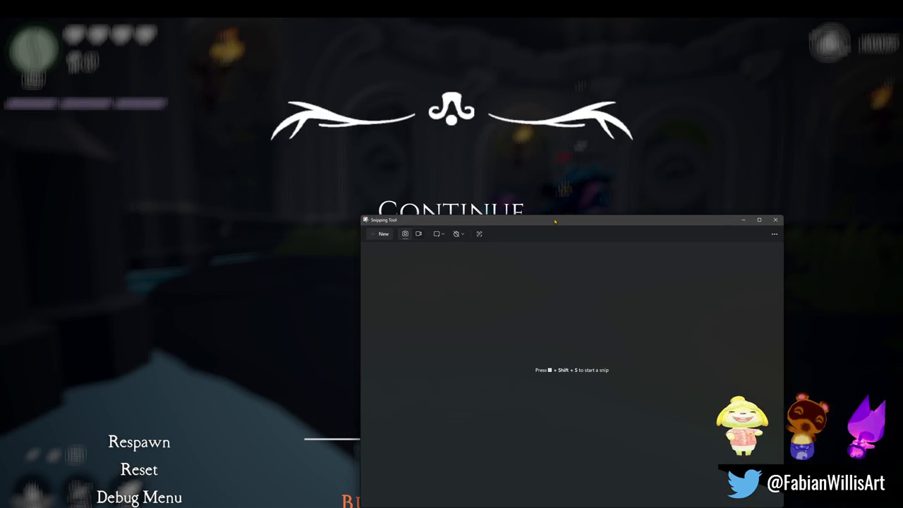
click(555, 215)
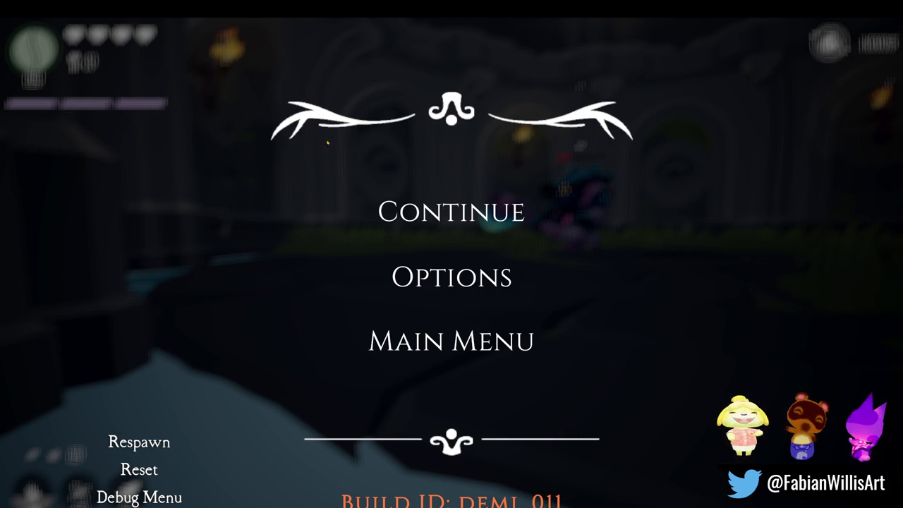
key(super+shift+r)
drag(49, 31, 835, 500)
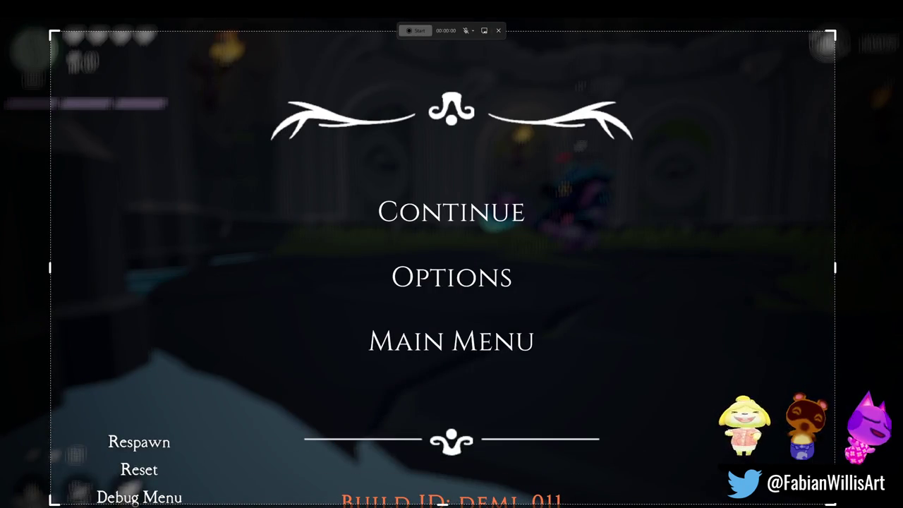
click(419, 32)
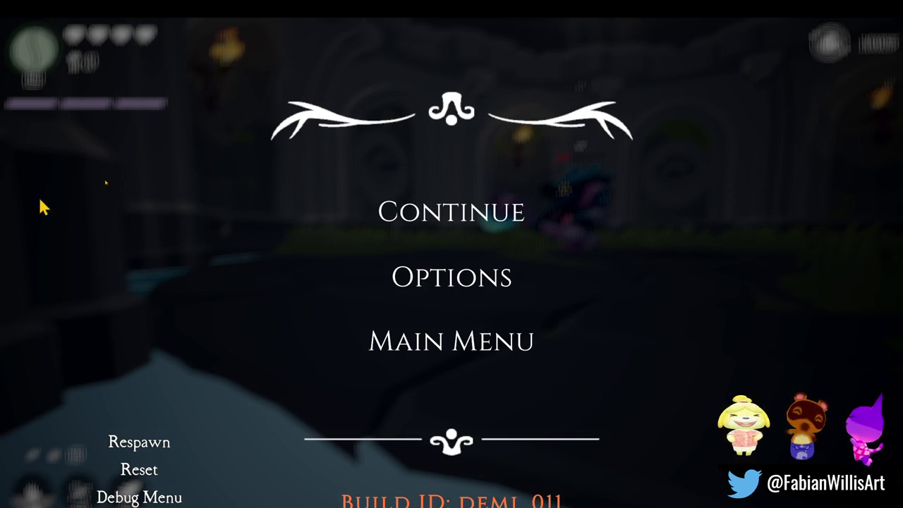
click(455, 222)
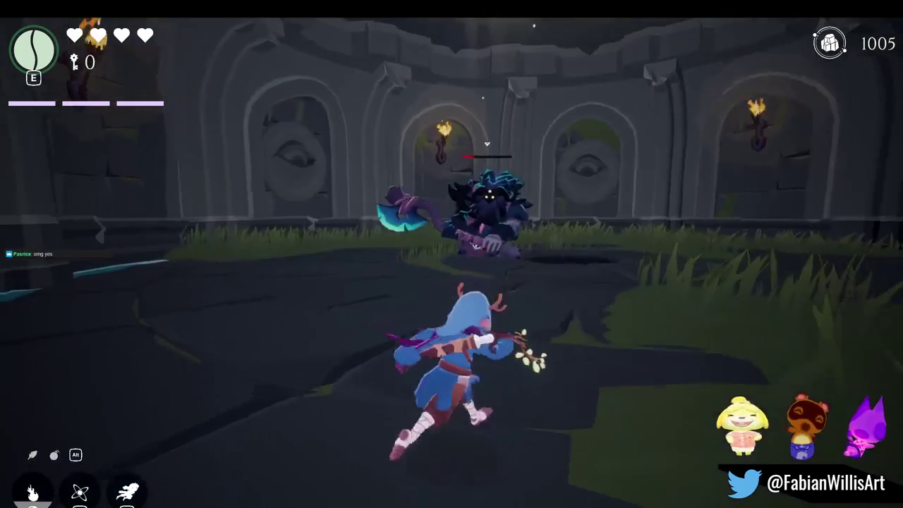
Defeat the boss with spins, slashes and dodges, pause the game, and bring up the fight recording.
key(w)
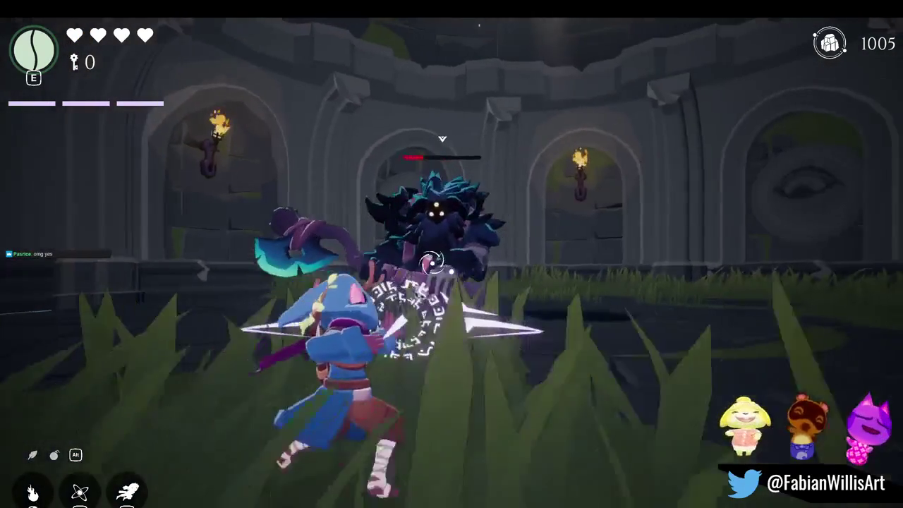
key(w)
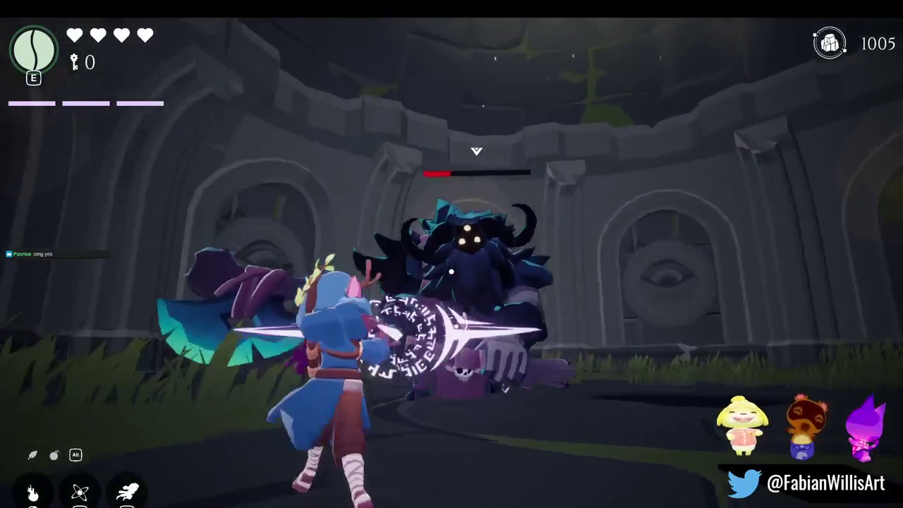
key(w)
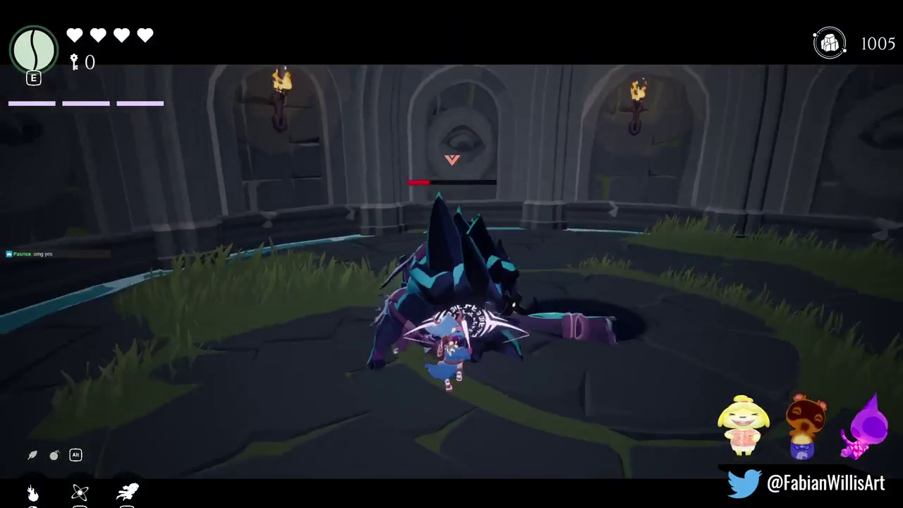
key(w)
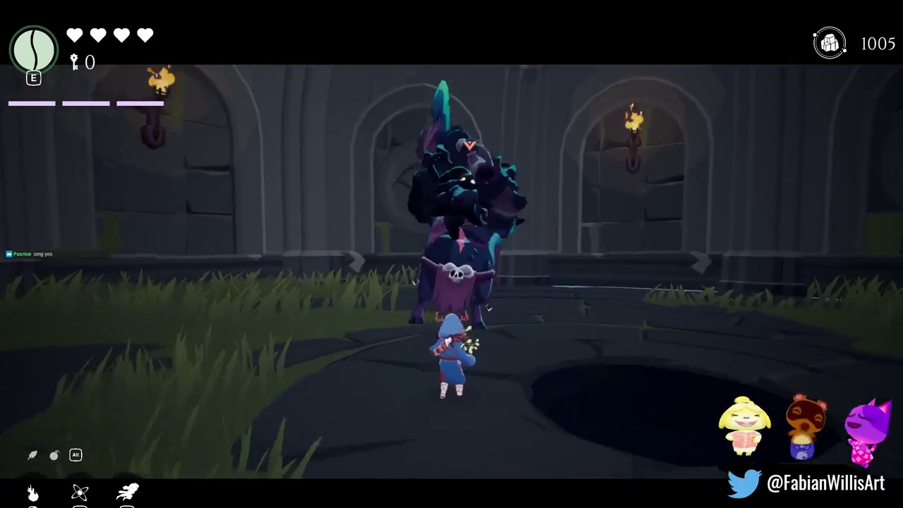
key(w)
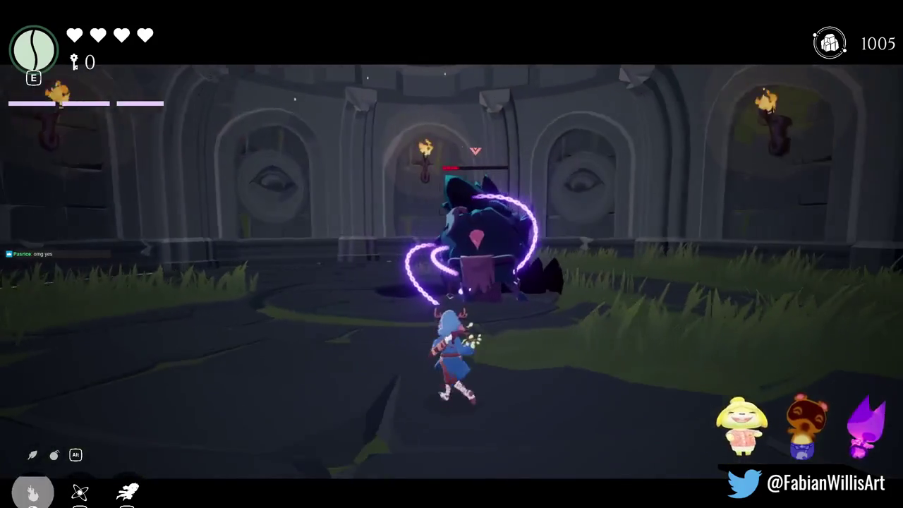
key(w)
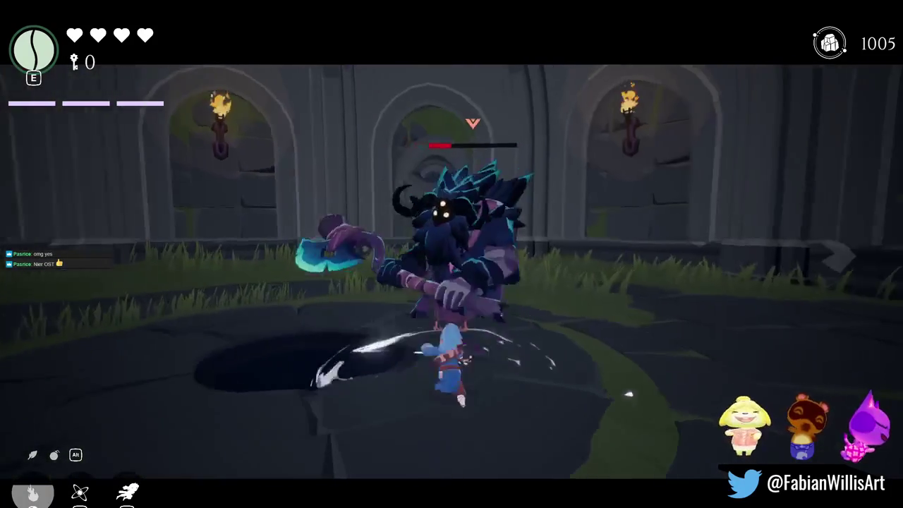
key(s)
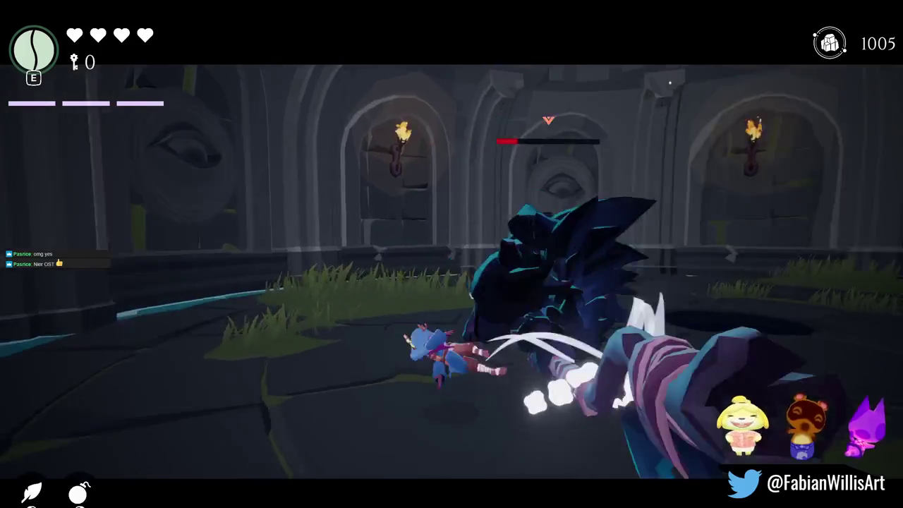
key(space)
key(w)
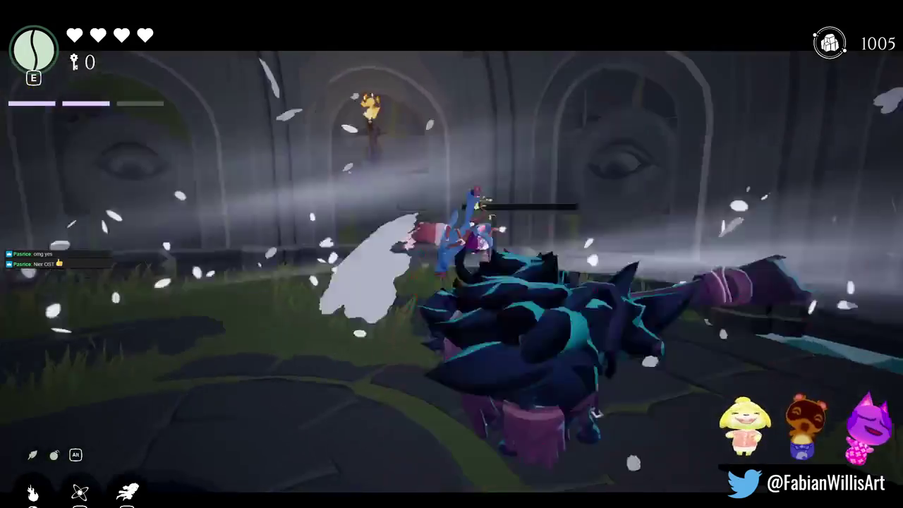
key(w)
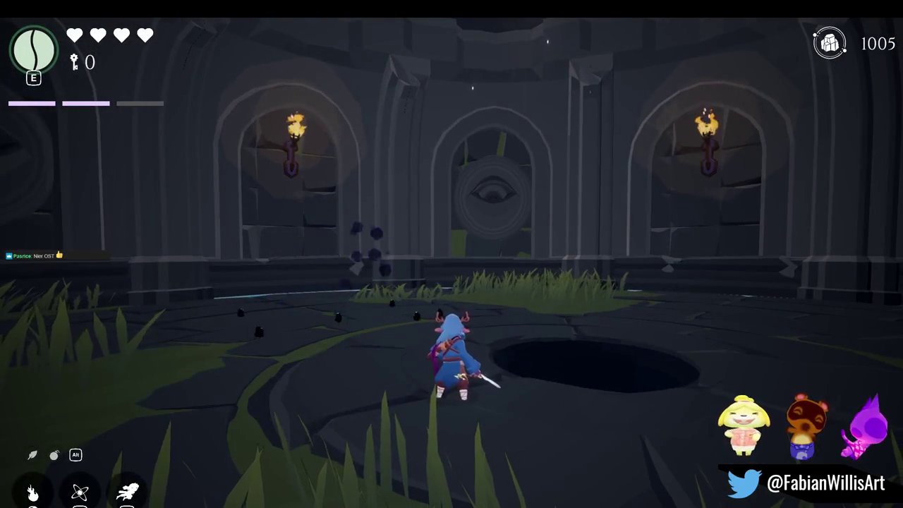
key(Escape)
click(430, 39)
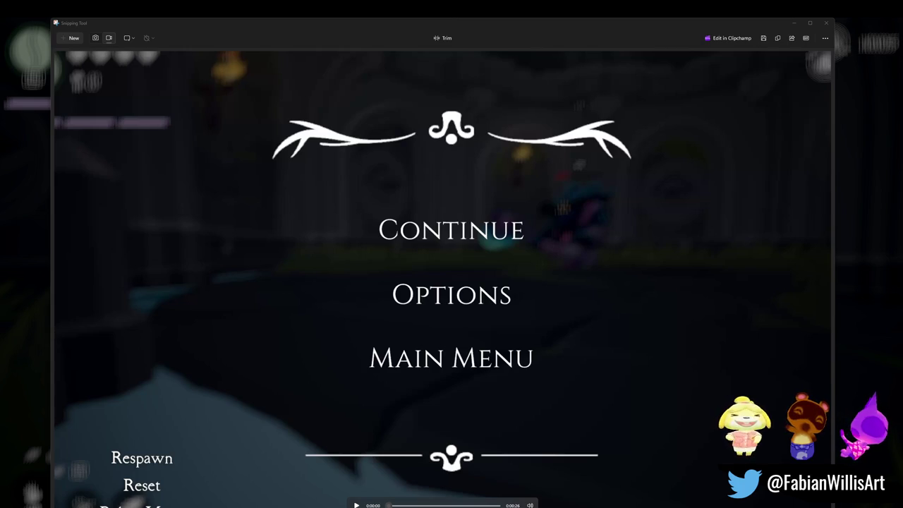
Copy the recorded boss-fight clip to the clipboard and close the Snipping Tool window.
click(505, 101)
key(ctrl+c)
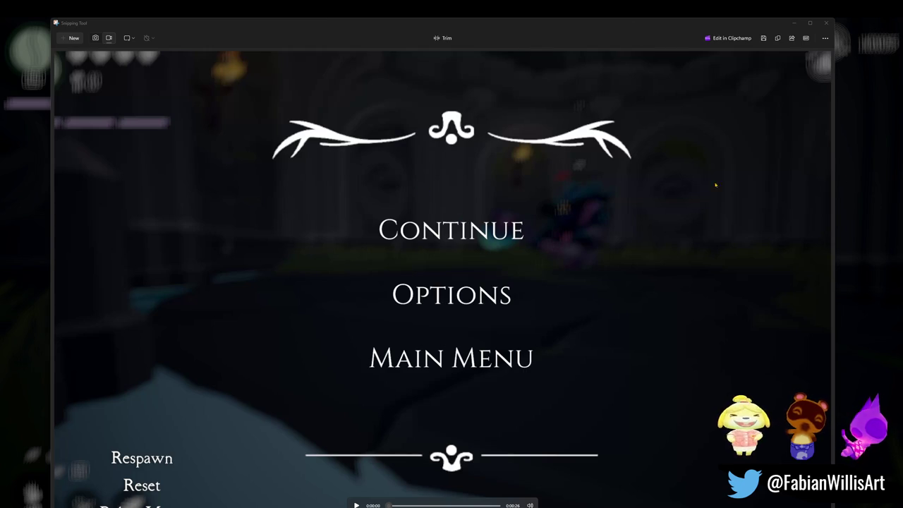
click(826, 22)
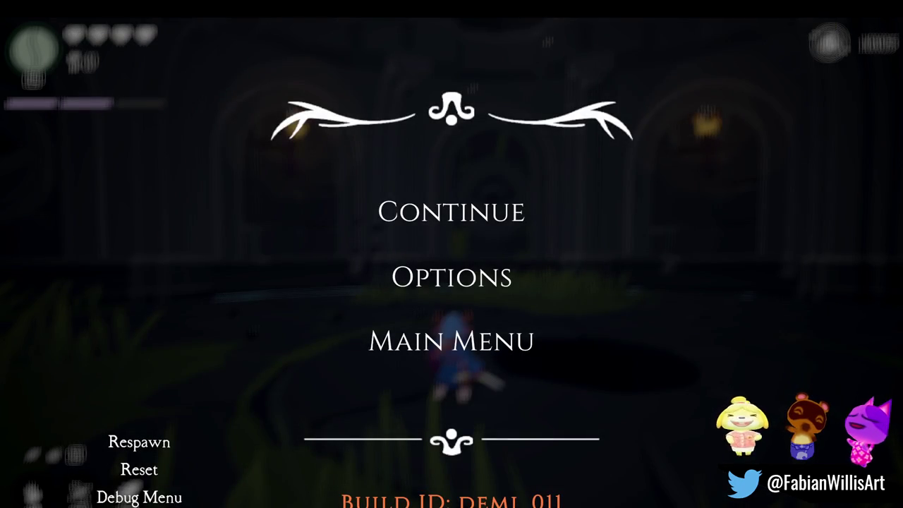
Exit fullscreen, stop play mode, close Unity and save the Fabian Lair of Trials scene.
key(F11)
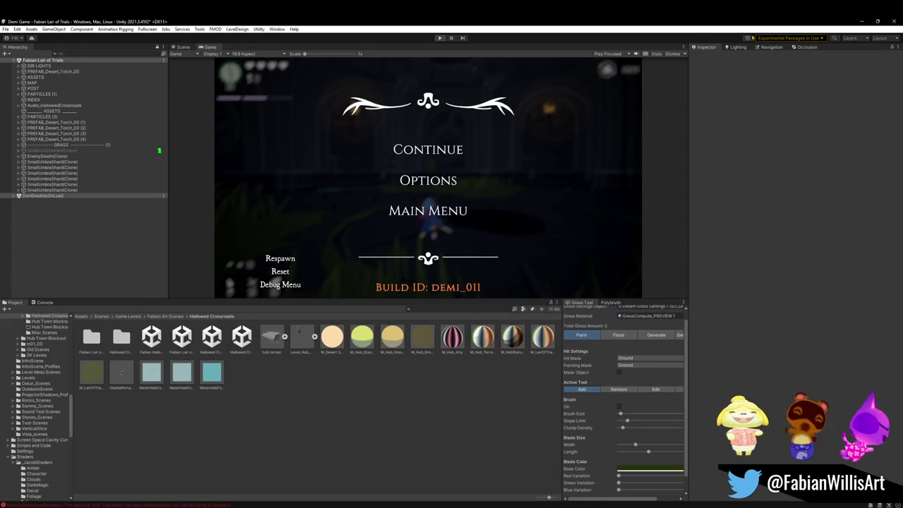
key(ctrl+p)
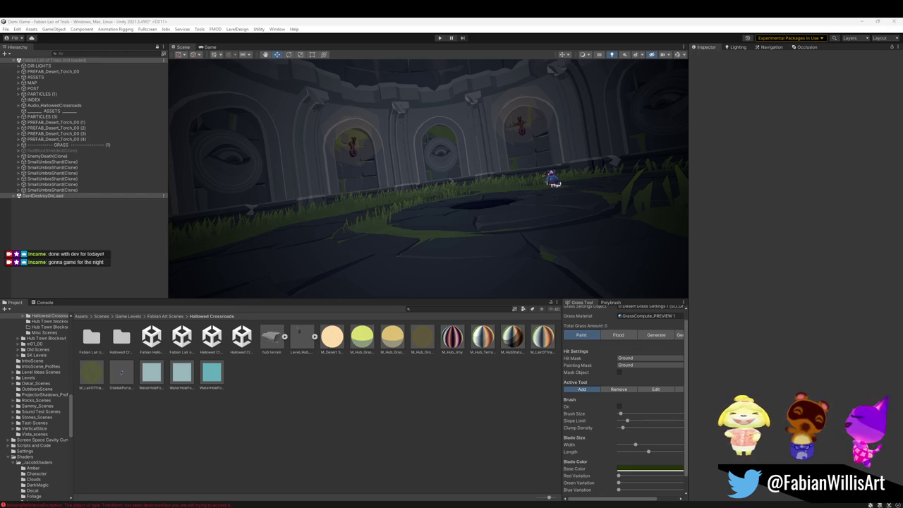
click(896, 22)
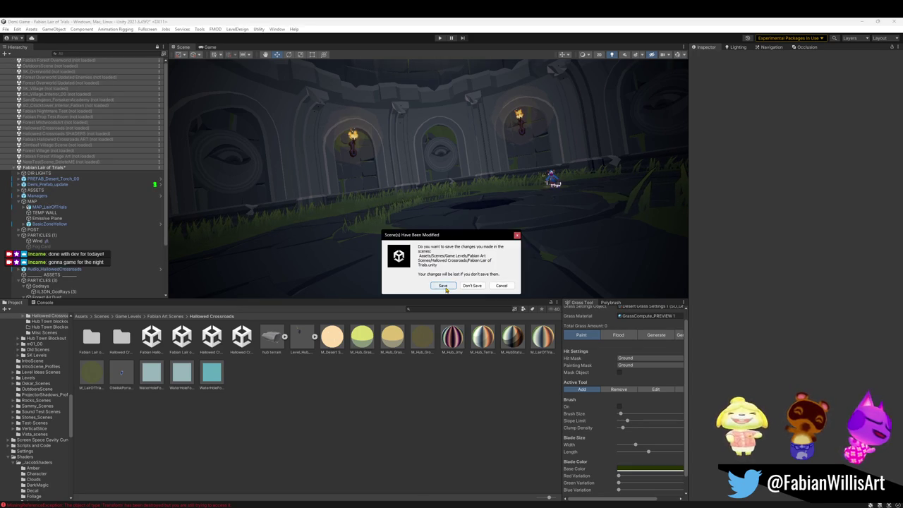
click(444, 285)
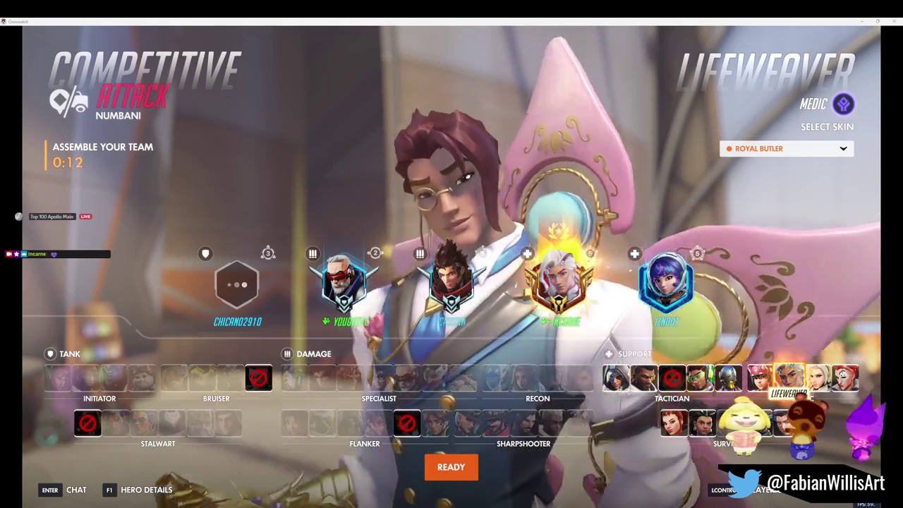
Lock in Lifeweaver, advance through the room toward the doorway and greet the team in chat.
click(464, 478)
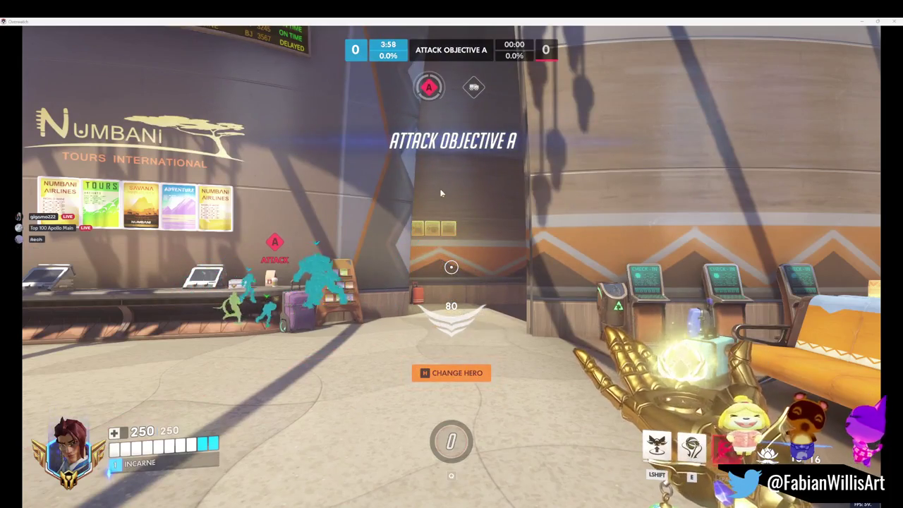
key(w)
key(w)
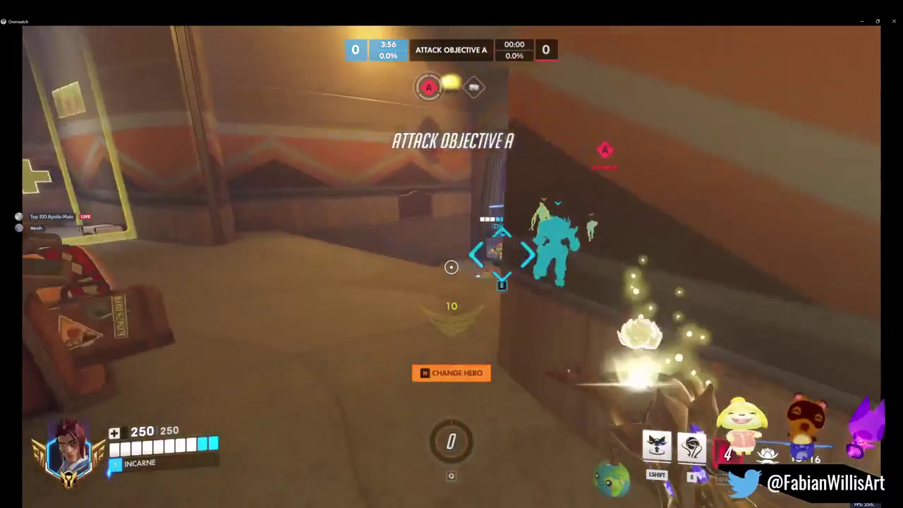
key(w)
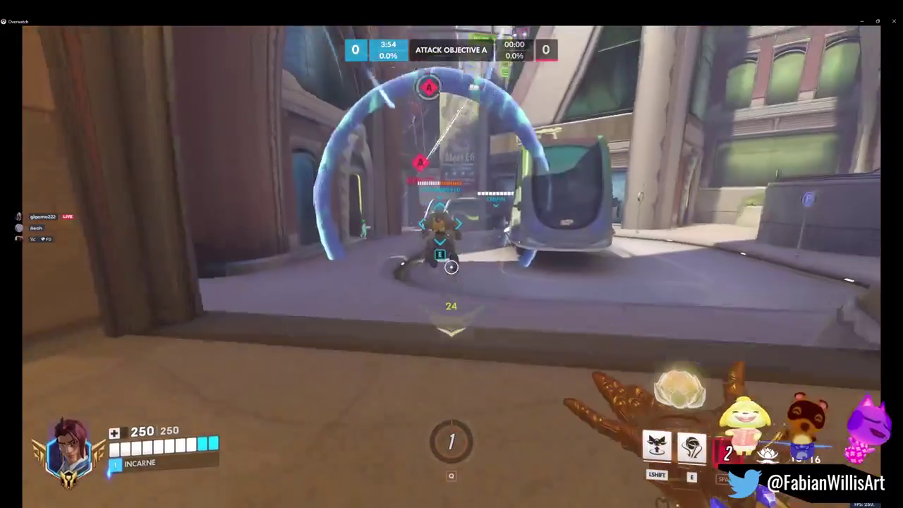
key(c)
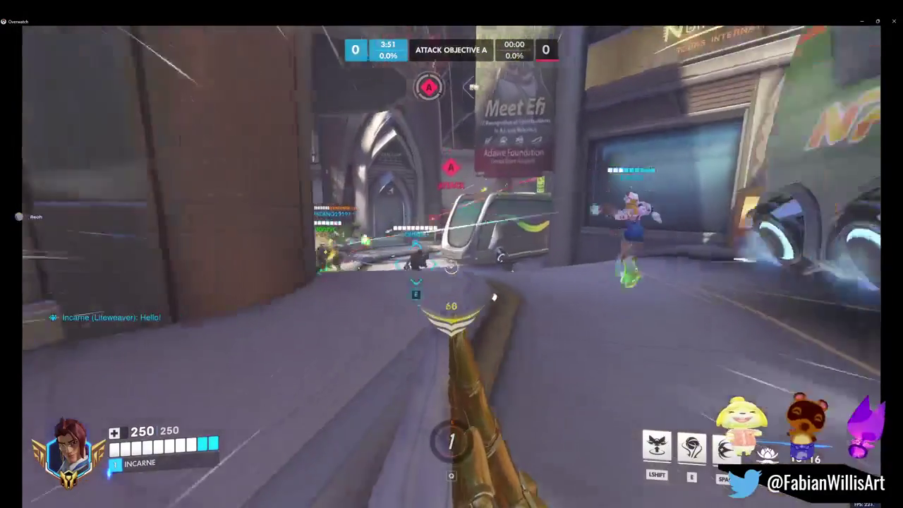
Throw a healing blossom, then shoot enemies on the stairway and doorway, including Roadhog and Bastion.
drag(452, 267, 451, 267)
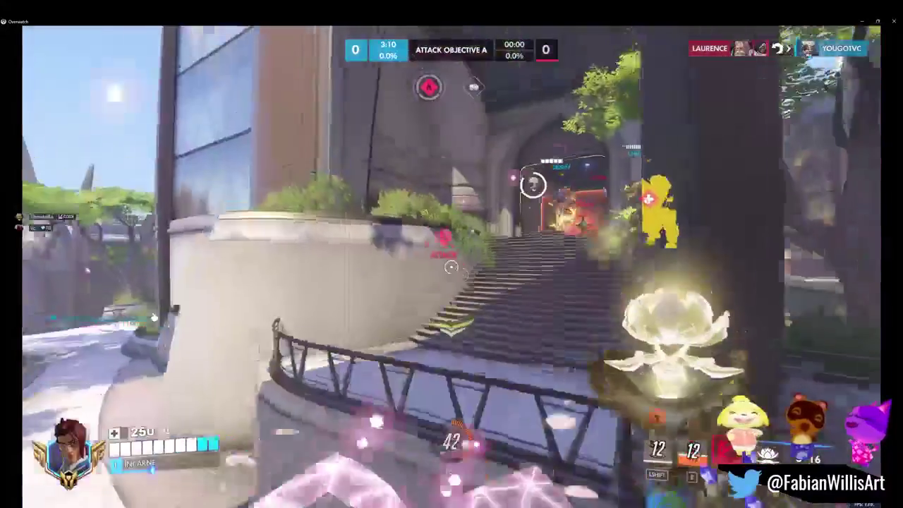
click(451, 267)
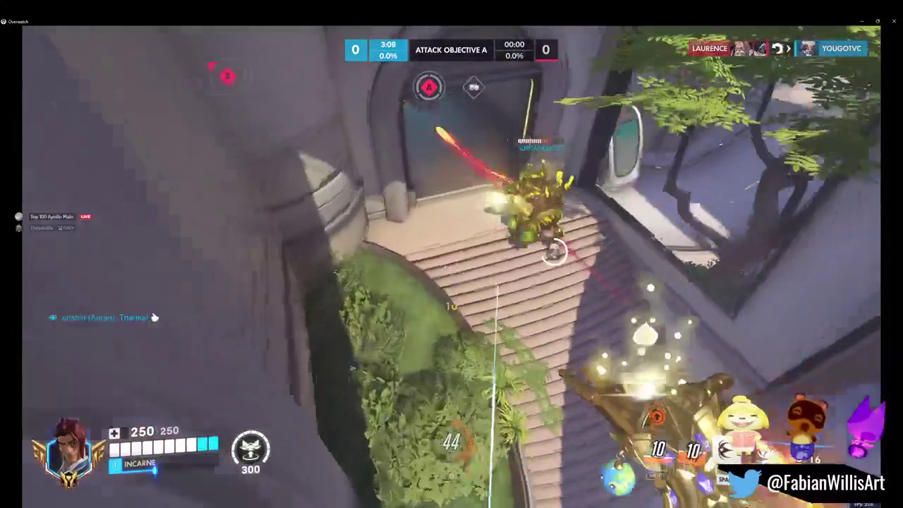
click(452, 266)
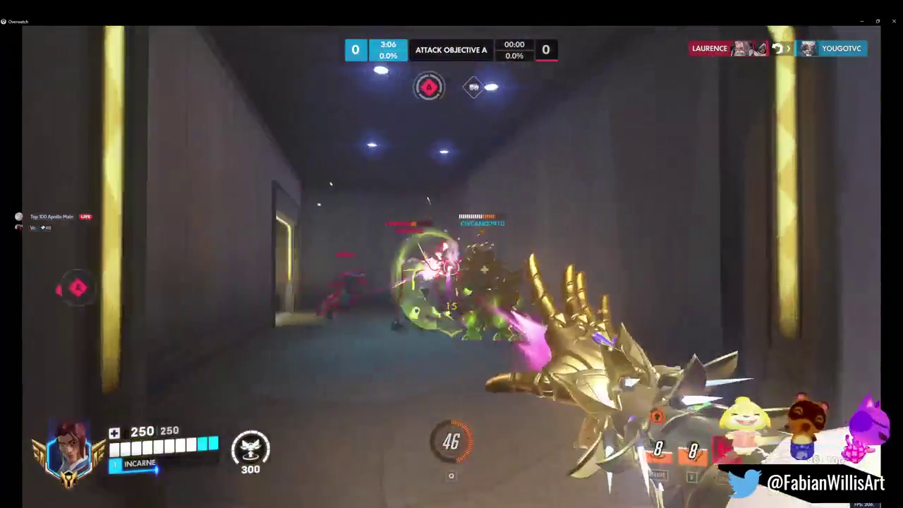
click(451, 267)
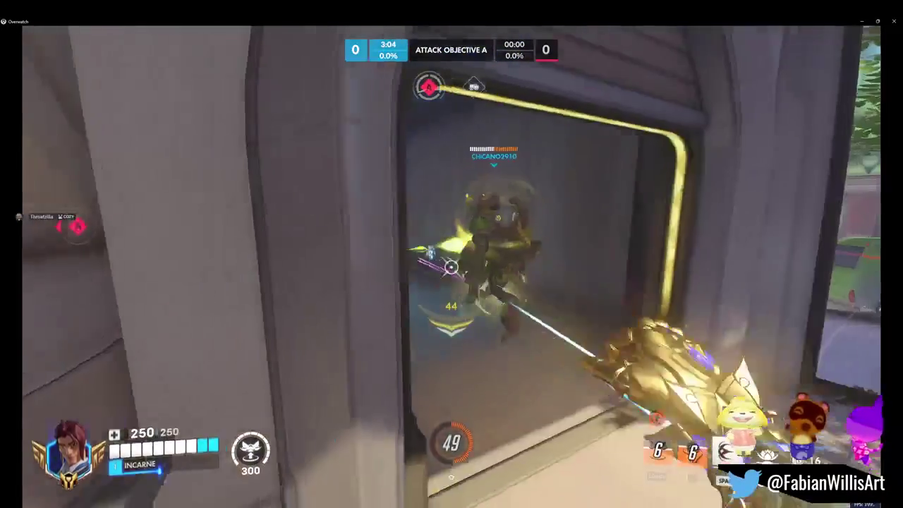
click(452, 266)
click(452, 267)
click(451, 267)
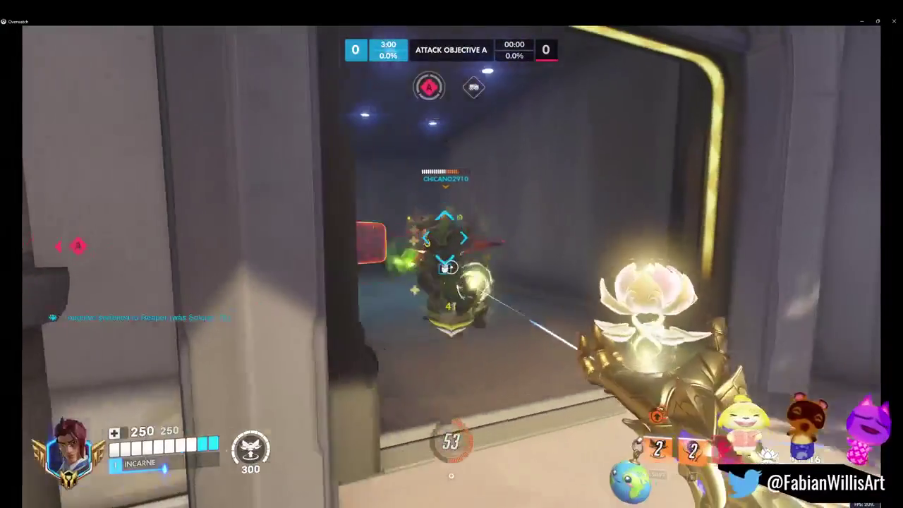
Check the scoreboard, heal teammates with blossoms and Life Grip the endangered Orisa to safety.
key(Tab)
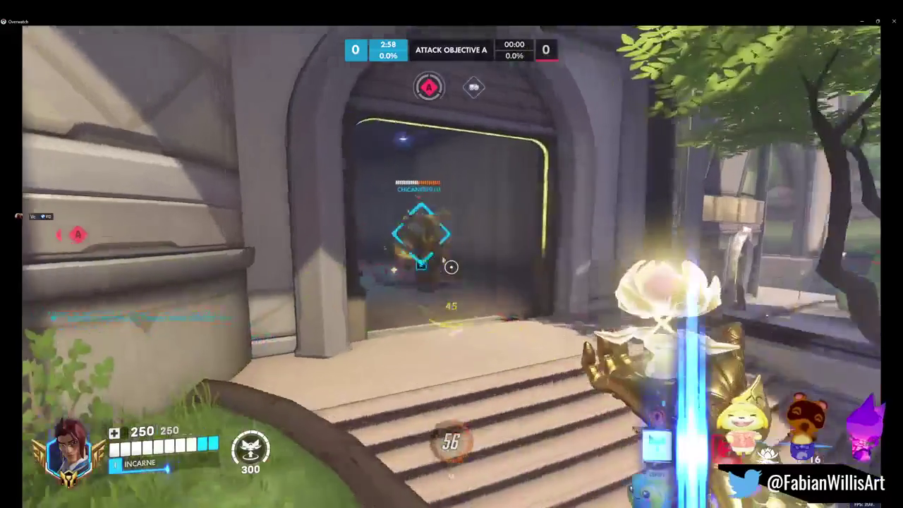
click(452, 266)
key(e)
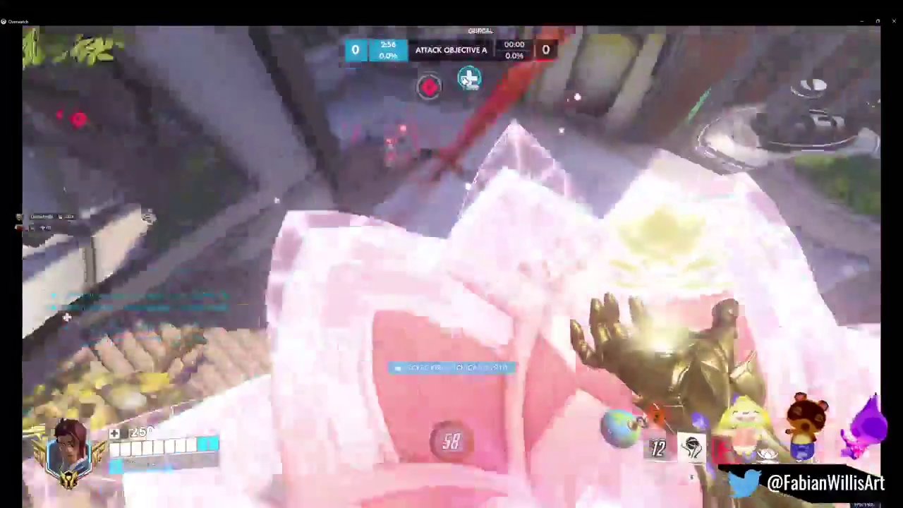
click(451, 267)
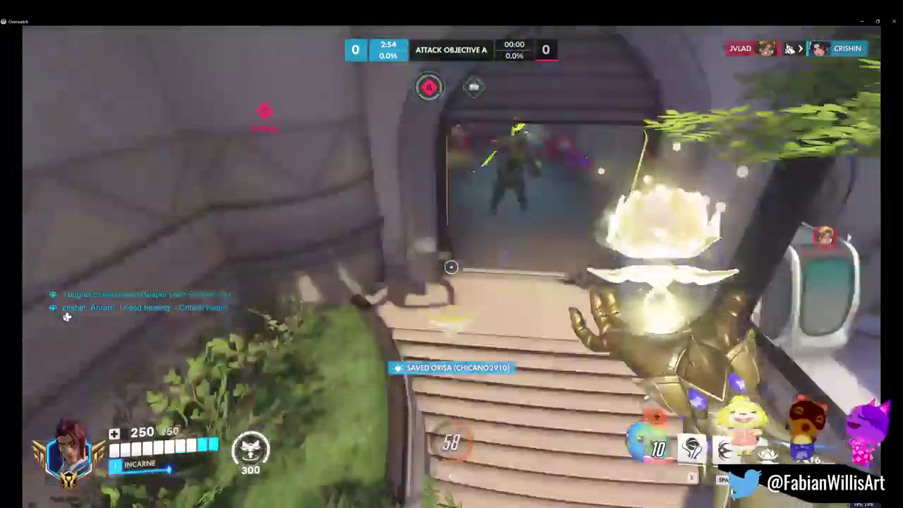
Place Petal Platforms ahead and by the archway while healing nearby teammates with blossoms.
key(shift)
click(451, 267)
click(451, 266)
click(451, 267)
click(451, 266)
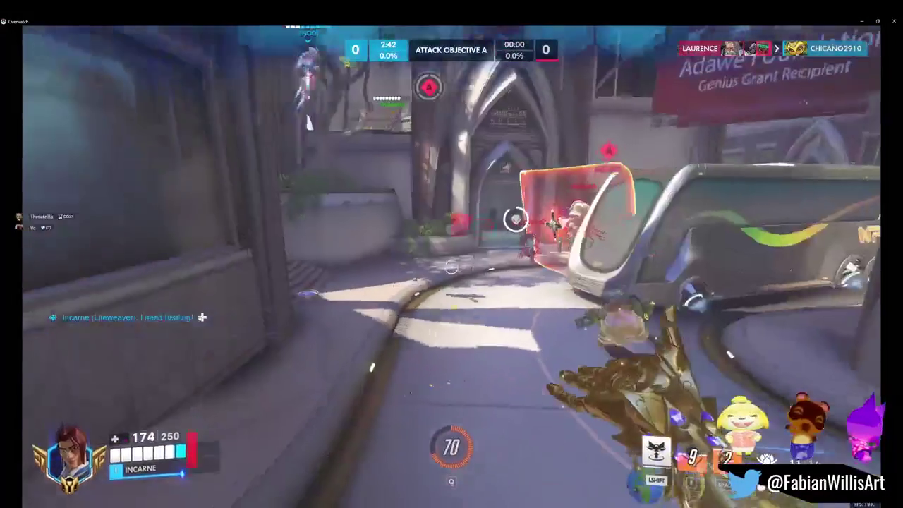
key(shift)
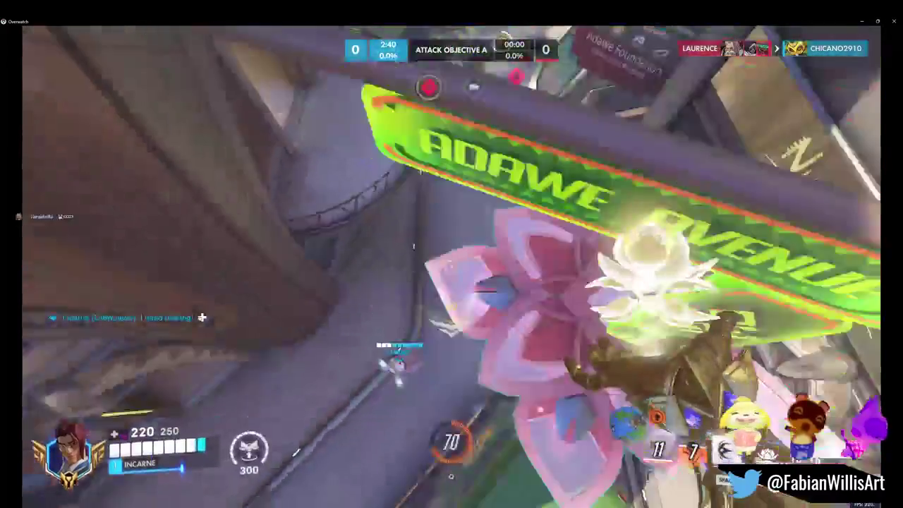